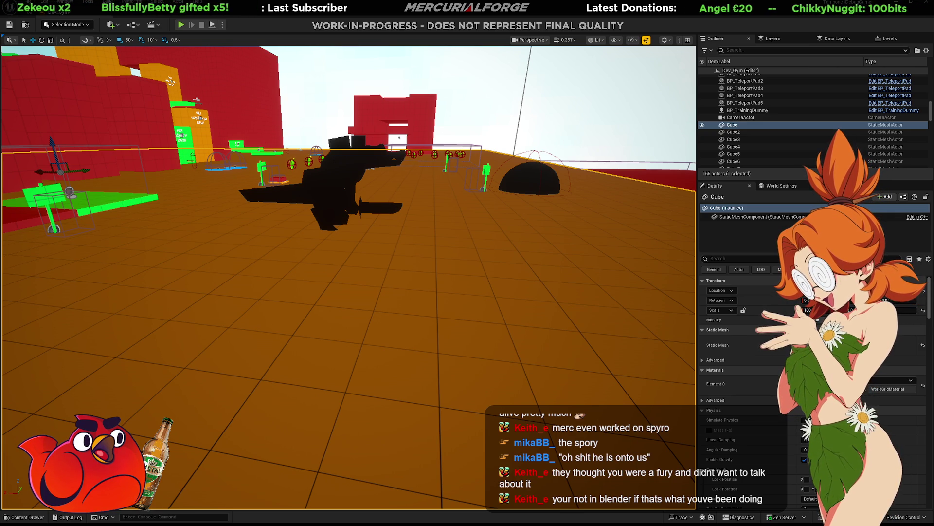
# - Switch from Unreal Editor to Blender's UV-editing layout of the creature
pyautogui.hotkey('alt', 'Tab')
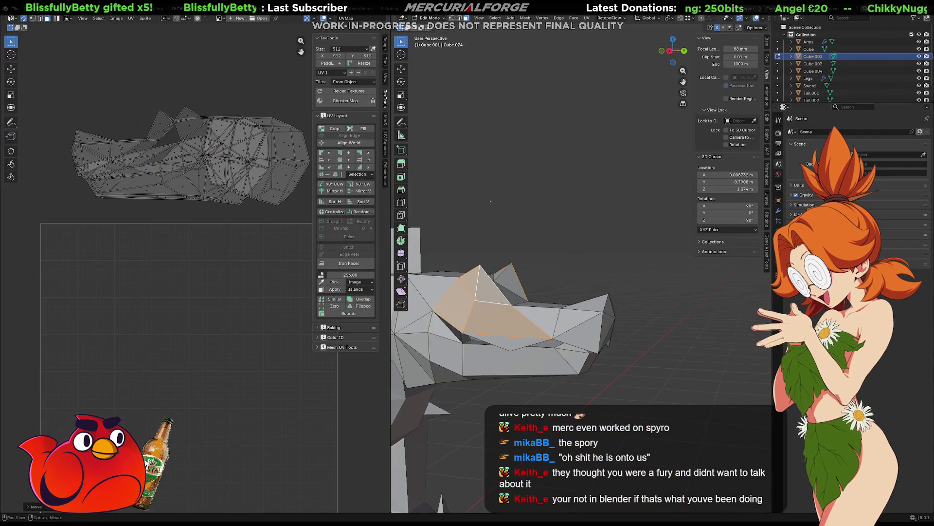
# - Zoom the UV editor out to show the whole 512 grid and pan the 3D view onto the creature's head
pyautogui.scroll(-3, 245, 278)
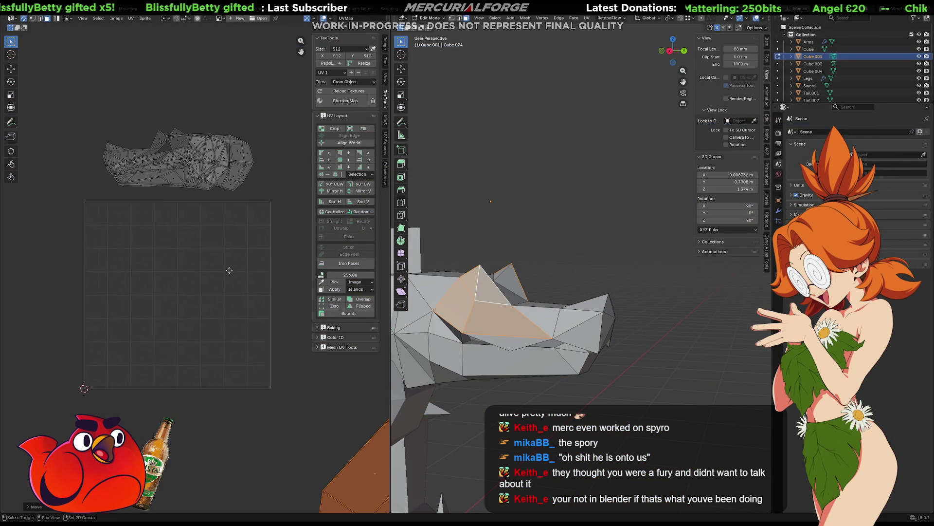
pyautogui.scroll(-2, 233, 271)
pyautogui.keyDown('shift'); pyautogui.moveTo(540, 252); pyautogui.dragTo(621, 198, button='middle'); pyautogui.keyUp('shift')
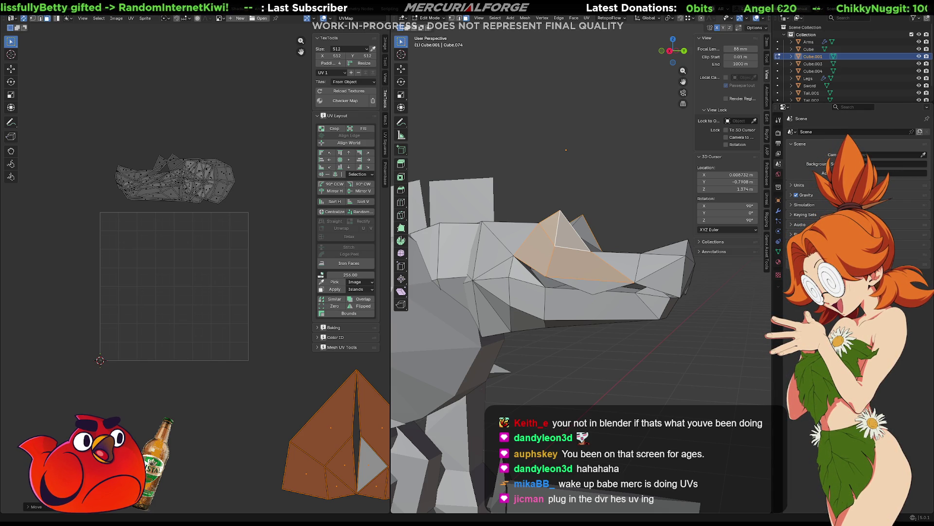
# - Leave Blender for the Unreal level editor on the way to Rider's TBScreenEffectsWidget.cpp
pyautogui.hotkey('alt', 'Tab')
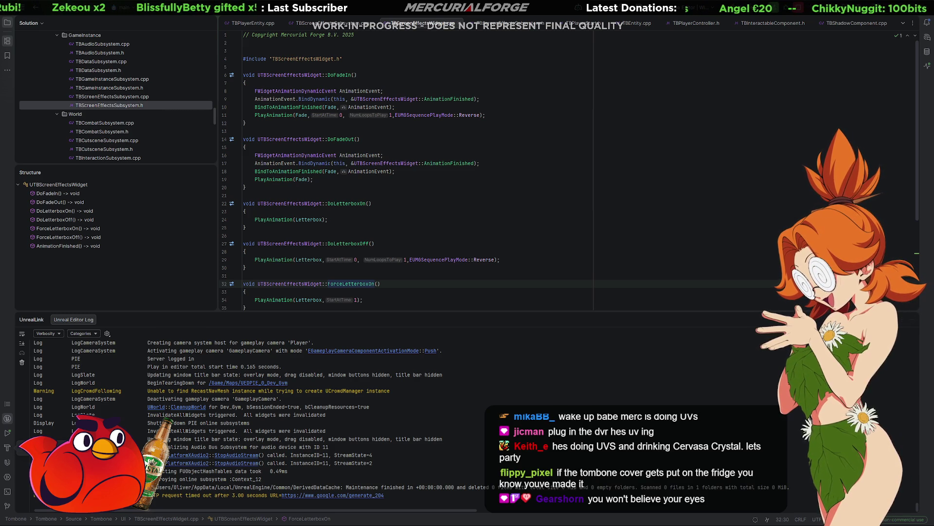
# - Cycle through the Unreal, Rider and Blender windows, ending in Blender's UV Editing workspace
pyautogui.hotkey('alt', 'Tab')
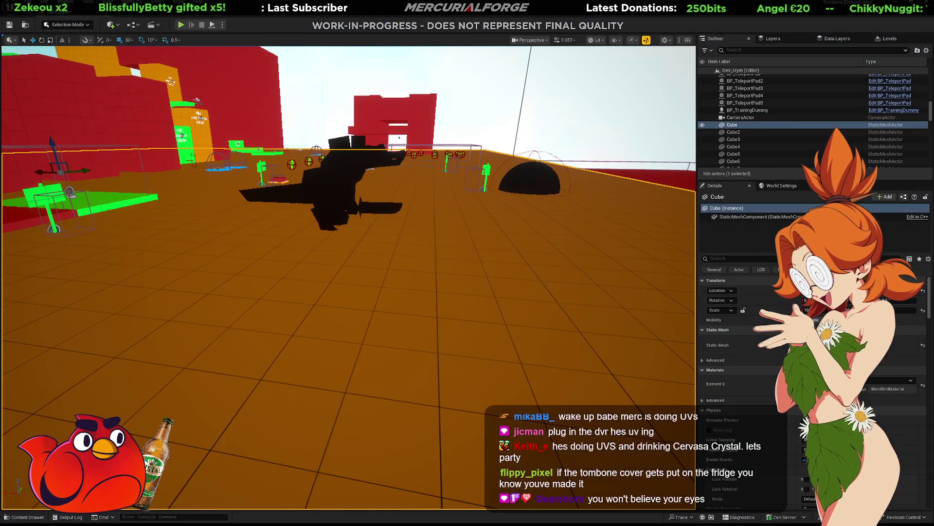
pyautogui.hotkey('alt', 'Tab')
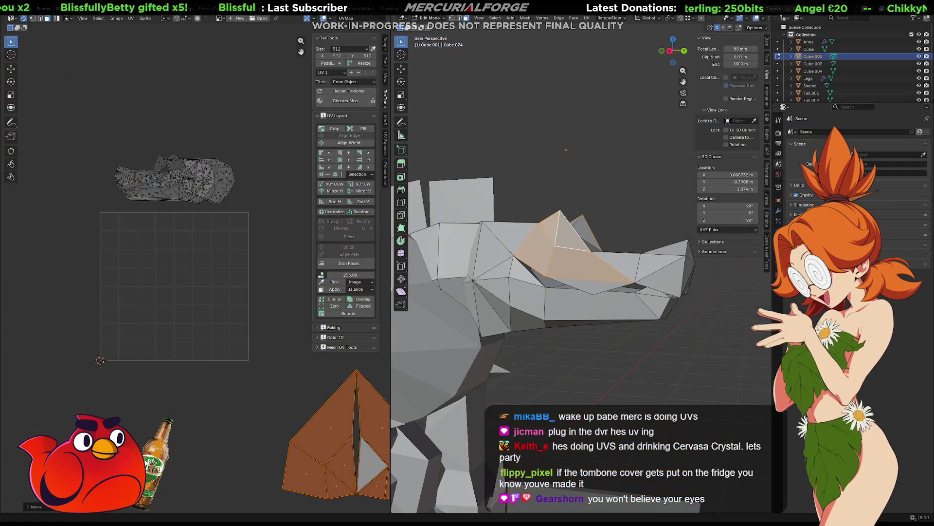
pyautogui.hotkey('alt', 'Tab')
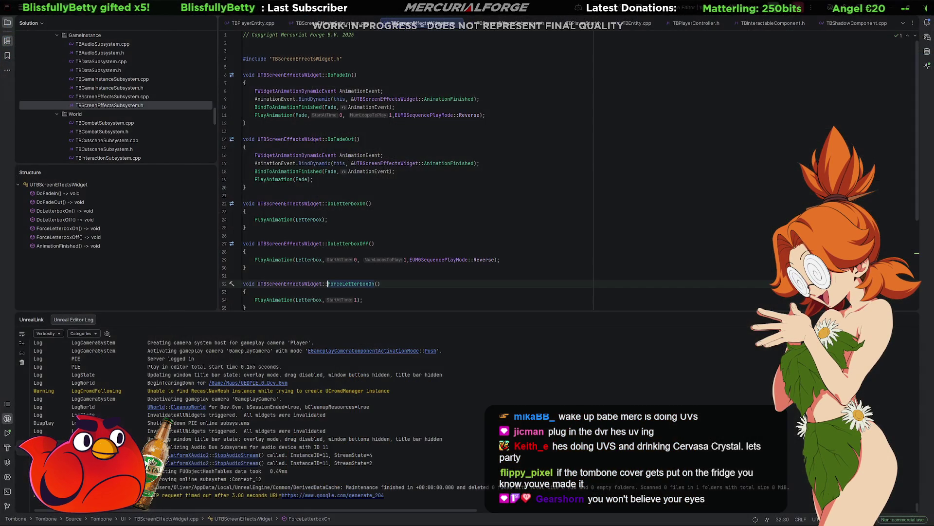
pyautogui.hotkey('alt', 'Tab')
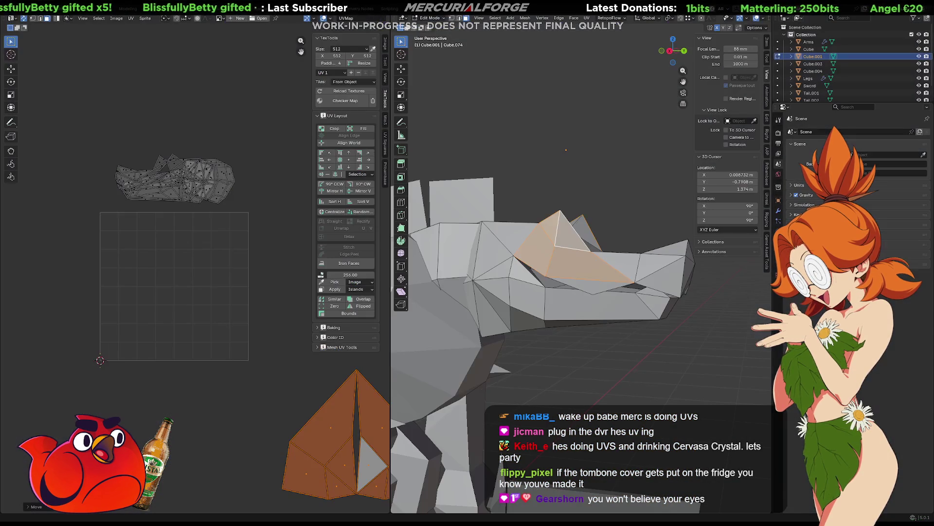
pyautogui.hotkey('alt', 'Tab')
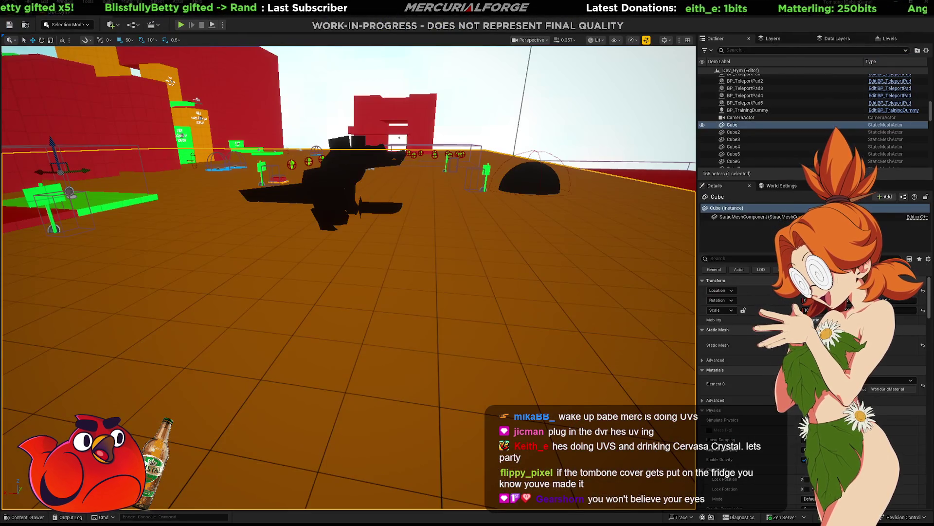
pyautogui.hotkey('alt', 'Tab')
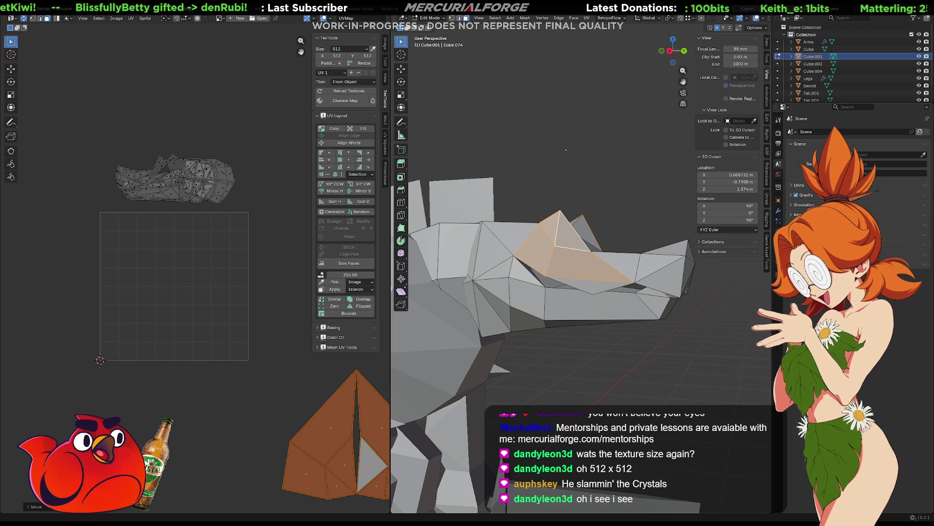
pyautogui.scroll(-3, 453, 268)
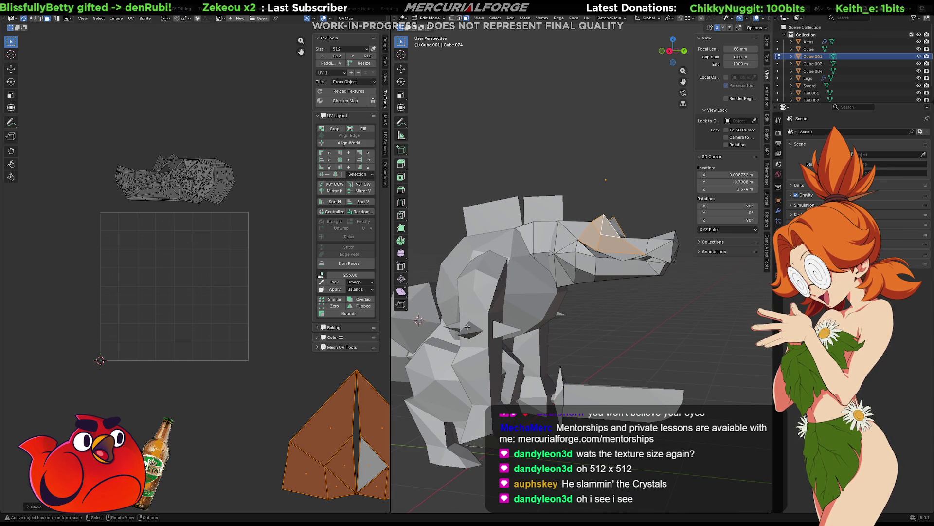
pyautogui.moveTo(555, 330)
pyautogui.mouseDown(button='middle')
pyautogui.moveTo(575, 323)
pyautogui.moveTo(535, 320)
pyautogui.moveTo(587, 248)
pyautogui.moveTo(511, 309)
pyautogui.moveTo(627, 304)
pyautogui.mouseUp(button='middle')
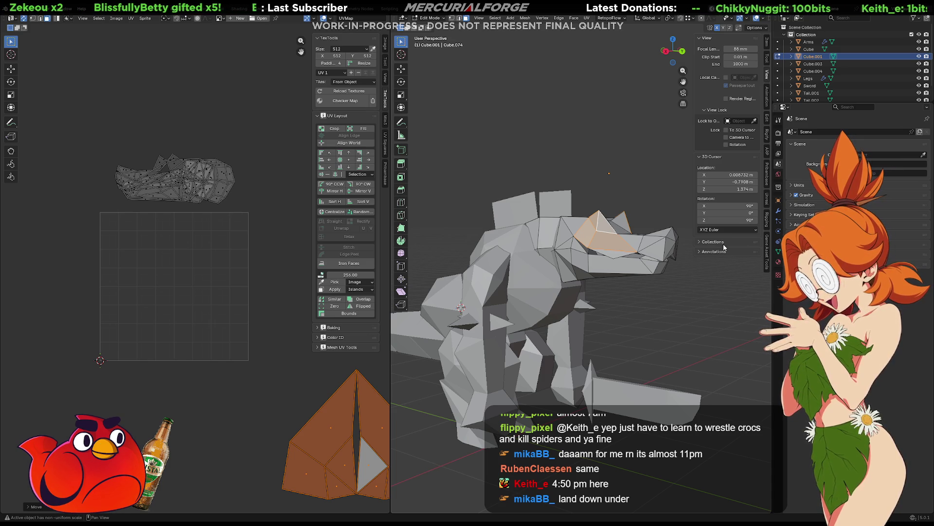
pyautogui.moveTo(684, 258)
pyautogui.mouseDown(button='middle')
pyautogui.moveTo(635, 292)
pyautogui.moveTo(647, 311)
pyautogui.moveTo(686, 324)
pyautogui.moveTo(683, 307)
pyautogui.mouseUp(button='middle')
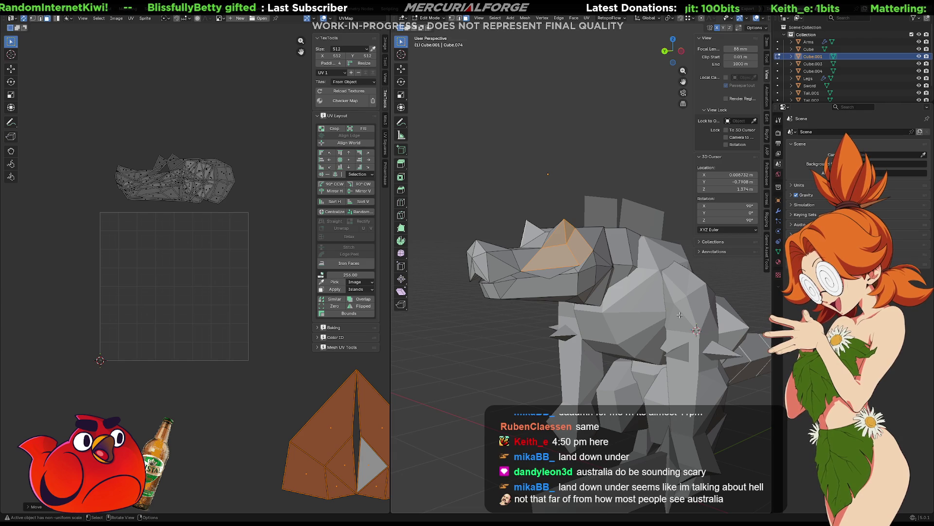
pyautogui.moveTo(676, 307)
pyautogui.mouseDown(button='middle')
pyautogui.moveTo(635, 317)
pyautogui.moveTo(665, 318)
pyautogui.moveTo(570, 310)
pyautogui.mouseUp(button='middle')
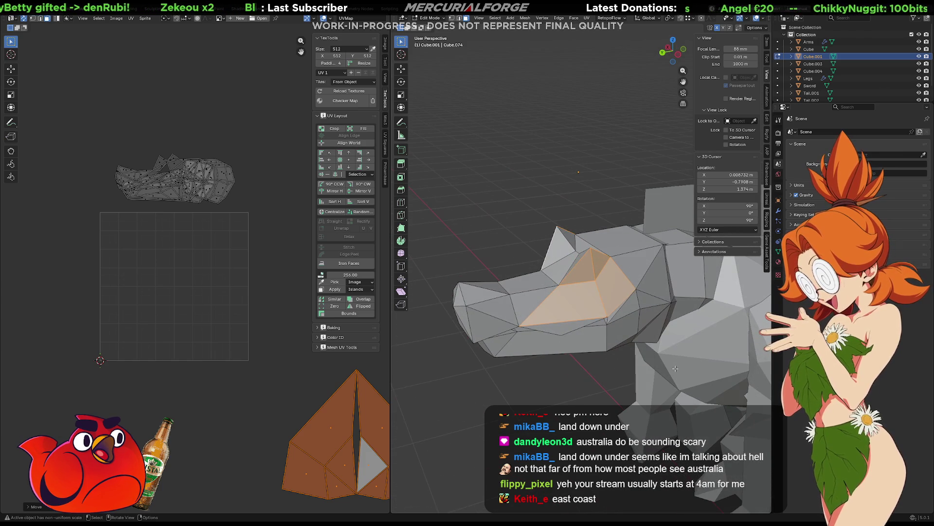
pyautogui.scroll(1, 166, 201)
pyautogui.moveTo(168, 196); pyautogui.dragTo(195, 288, button='middle')
pyautogui.scroll(1, 174, 231)
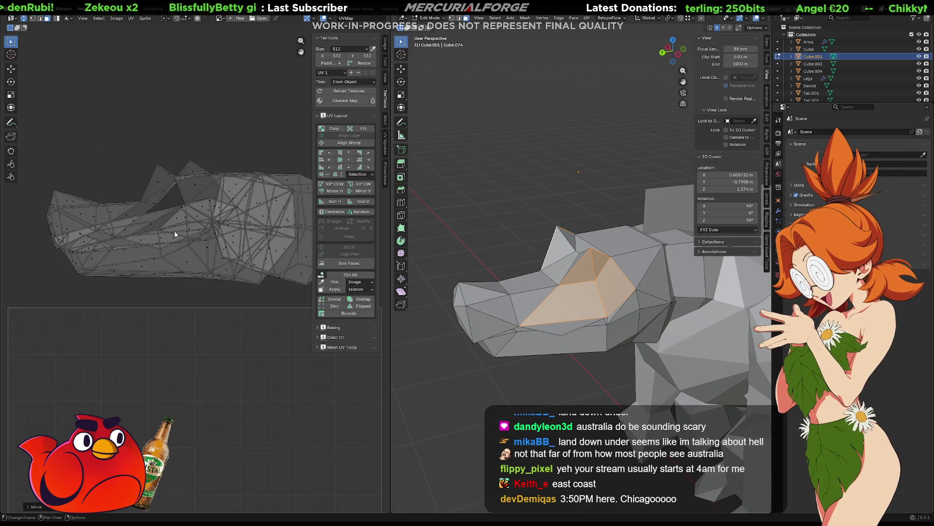
pyautogui.scroll(-2, 173, 237)
# - Select a head face and the edges running along the creature's mouth, viewing the head from several angles
pyautogui.moveTo(556, 283); pyautogui.dragTo(583, 294, button='middle')
pyautogui.moveTo(565, 327); pyautogui.dragTo(546, 242, button='middle')
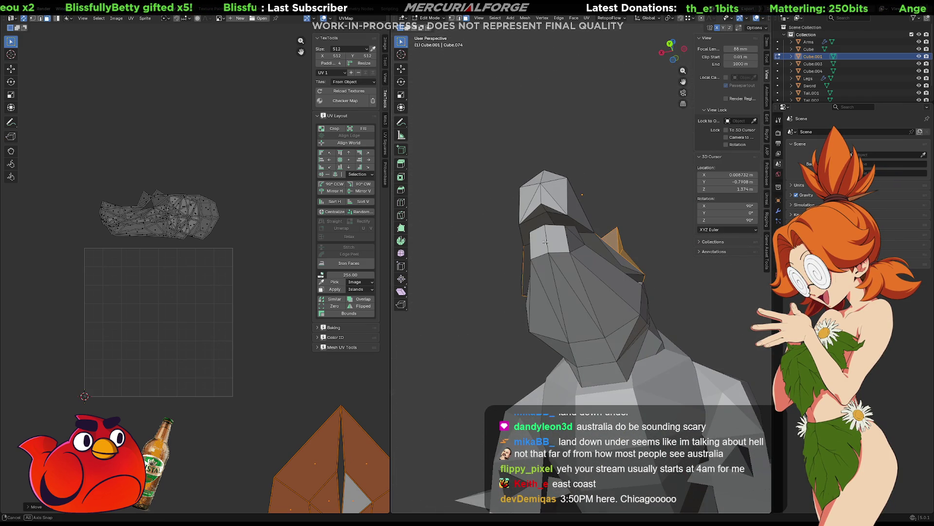
pyautogui.click(540, 211)
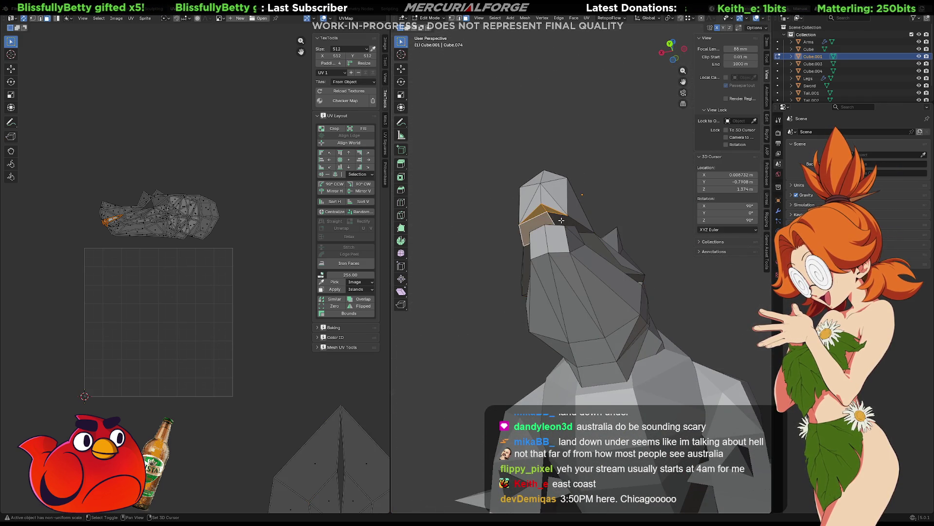
pyautogui.moveTo(553, 220)
pyautogui.mouseDown(button='middle')
pyautogui.moveTo(556, 254)
pyautogui.moveTo(609, 291)
pyautogui.moveTo(570, 296)
pyautogui.moveTo(650, 322)
pyautogui.mouseUp(button='middle')
pyautogui.keyDown('shift'); pyautogui.click(577, 258); pyautogui.keyUp('shift')
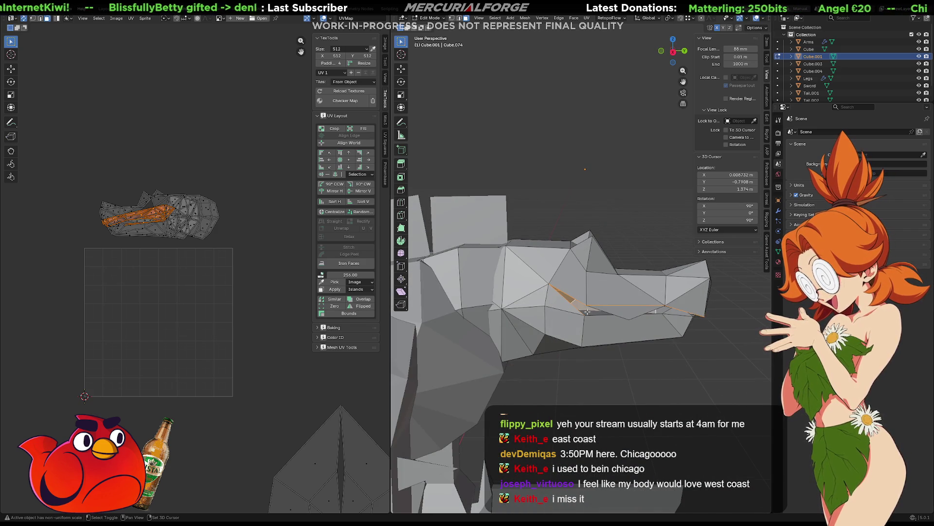
pyautogui.moveTo(669, 311)
pyautogui.mouseDown(button='middle')
pyautogui.moveTo(590, 303)
pyautogui.moveTo(513, 333)
pyautogui.moveTo(536, 335)
pyautogui.mouseUp(button='middle')
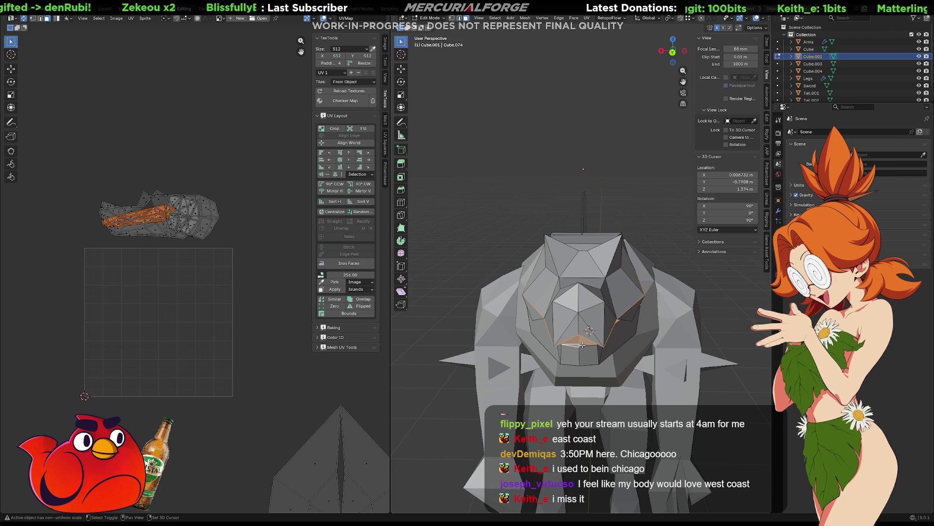
pyautogui.scroll(5, 615, 344)
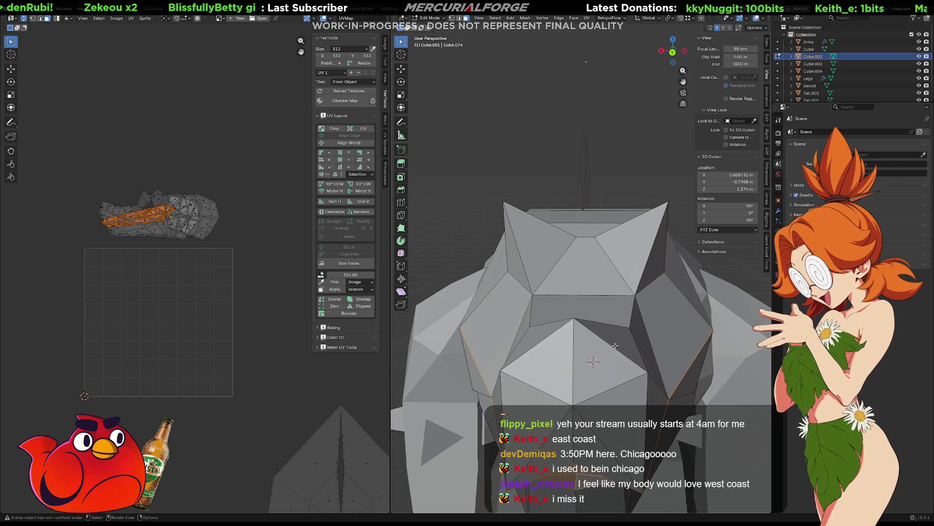
pyautogui.moveTo(615, 344)
pyautogui.mouseDown(button='middle')
pyautogui.moveTo(630, 324)
pyautogui.moveTo(600, 329)
pyautogui.moveTo(703, 323)
pyautogui.moveTo(542, 307)
pyautogui.moveTo(689, 317)
pyautogui.moveTo(694, 347)
pyautogui.moveTo(329, 289)
pyautogui.mouseUp(button='middle')
pyautogui.scroll(-5, 693, 348)
# - Move the mouth island into the UV grid and re-unwrap the mouth strip
pyautogui.press('g')
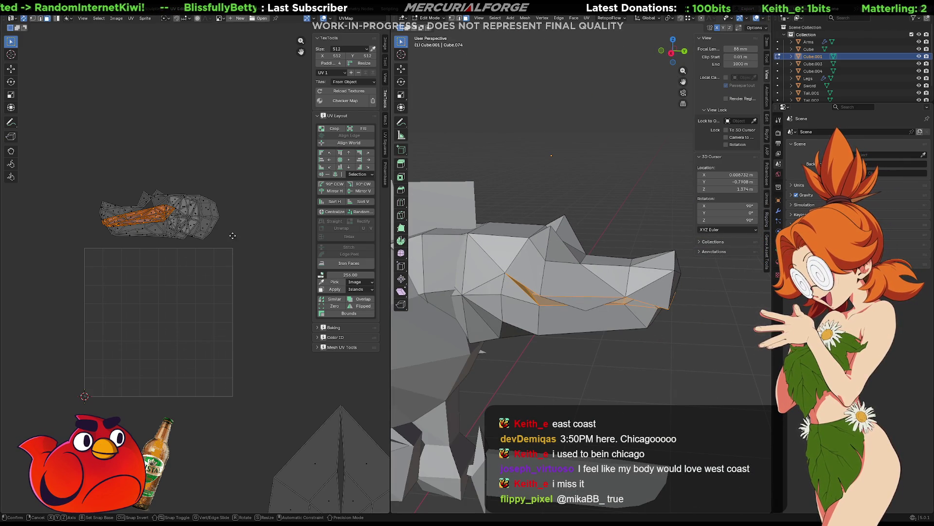
pyautogui.click(250, 341)
pyautogui.moveTo(249, 298); pyautogui.dragTo(88, 368)
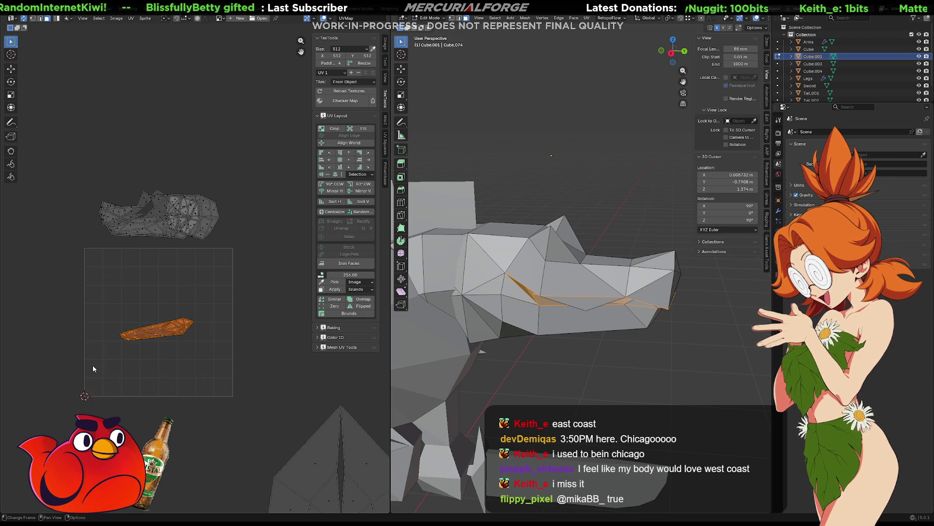
pyautogui.press('u')
pyautogui.click(240, 341)
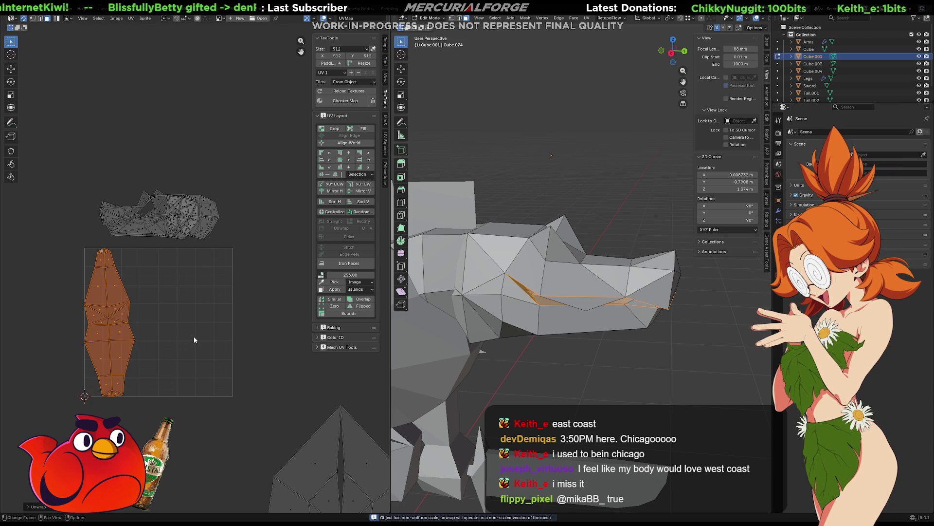
pyautogui.moveTo(196, 336); pyautogui.dragTo(203, 328, button='middle')
# - Place the unwrapped mouth island right of the UV grid and rotate it upright
pyautogui.press('g')
pyautogui.click(355, 333)
pyautogui.press('r')
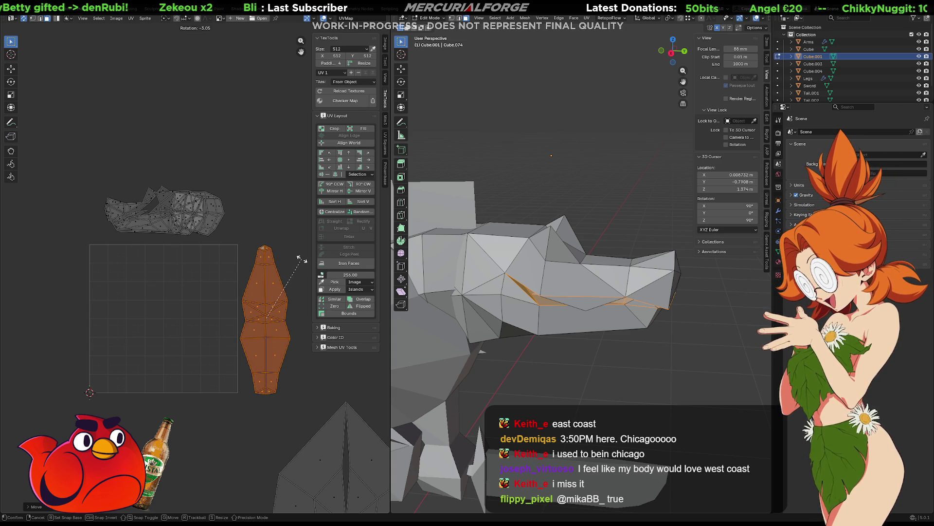
pyautogui.click(302, 261)
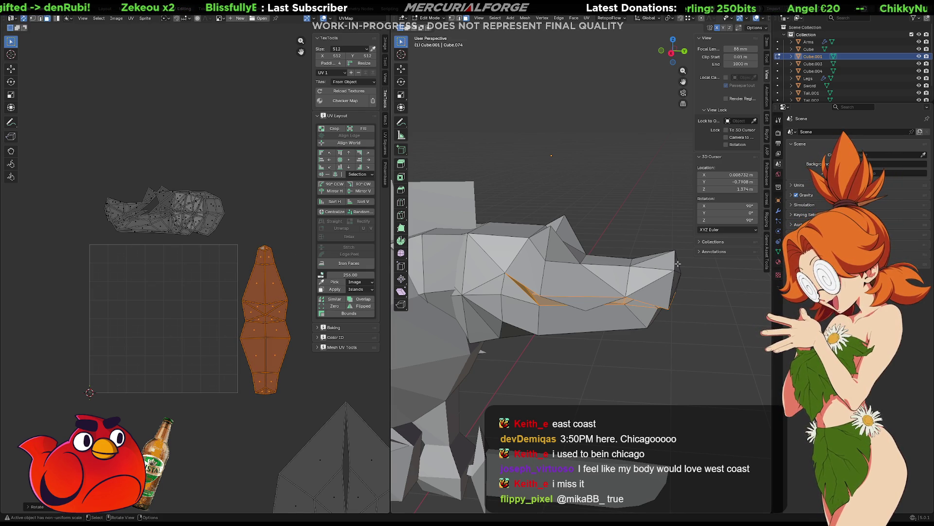
pyautogui.moveTo(649, 262)
pyautogui.mouseDown(button='middle')
pyautogui.moveTo(469, 267)
pyautogui.moveTo(696, 287)
pyautogui.moveTo(662, 296)
pyautogui.moveTo(624, 227)
pyautogui.moveTo(547, 282)
pyautogui.moveTo(580, 274)
pyautogui.mouseUp(button='middle')
# - Select the four nose-tip faces on the beak and unwrap them
pyautogui.click(614, 297)
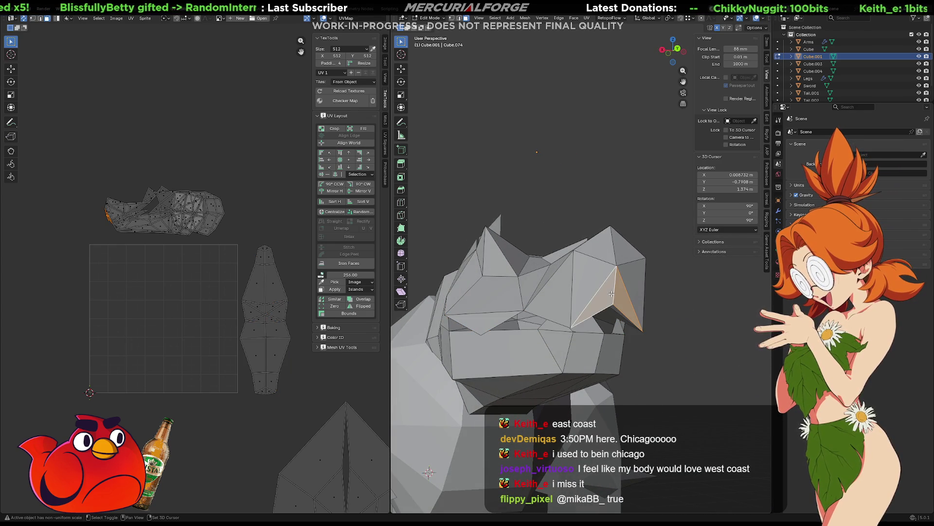
pyautogui.keyDown('shift'); pyautogui.click(601, 275); pyautogui.keyUp('shift')
pyautogui.keyDown('shift'); pyautogui.click(624, 254); pyautogui.keyUp('shift')
pyautogui.keyDown('shift'); pyautogui.click(640, 291); pyautogui.keyUp('shift')
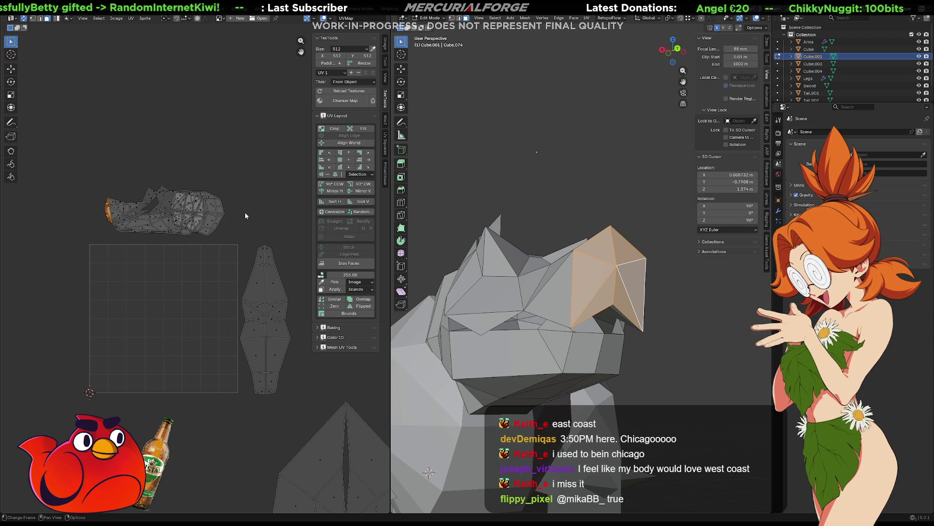
pyautogui.press('g')
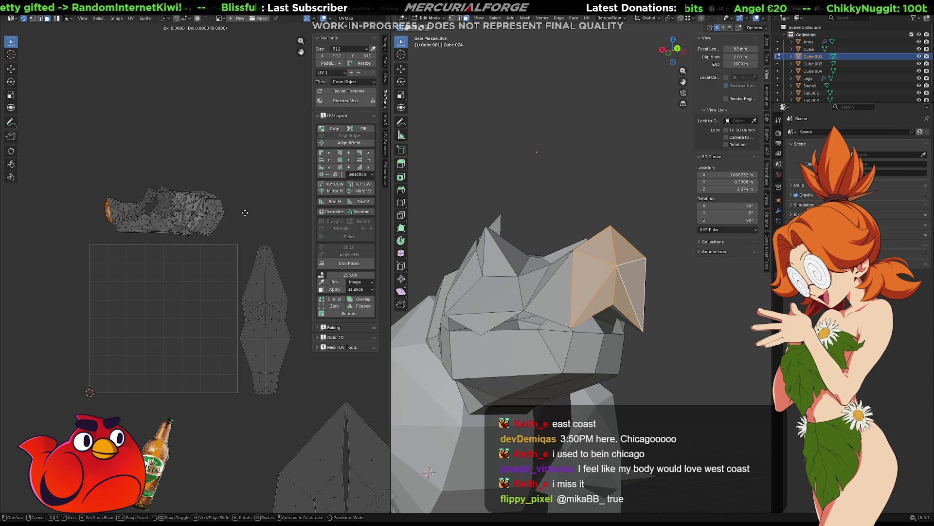
pyautogui.click(255, 287)
pyautogui.press('u')
pyautogui.click(255, 288)
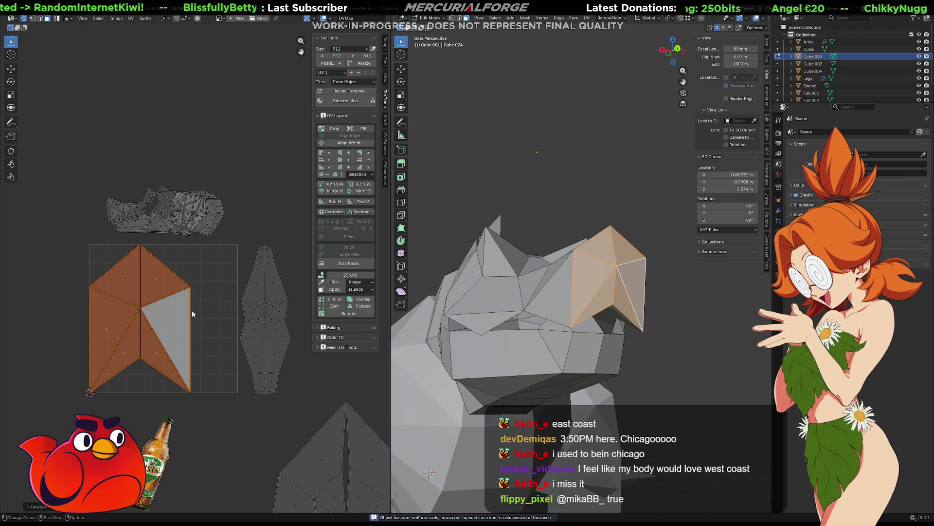
# - Shrink the nose-tip island, drop it beside the other islands and clear the selection
pyautogui.press('g')
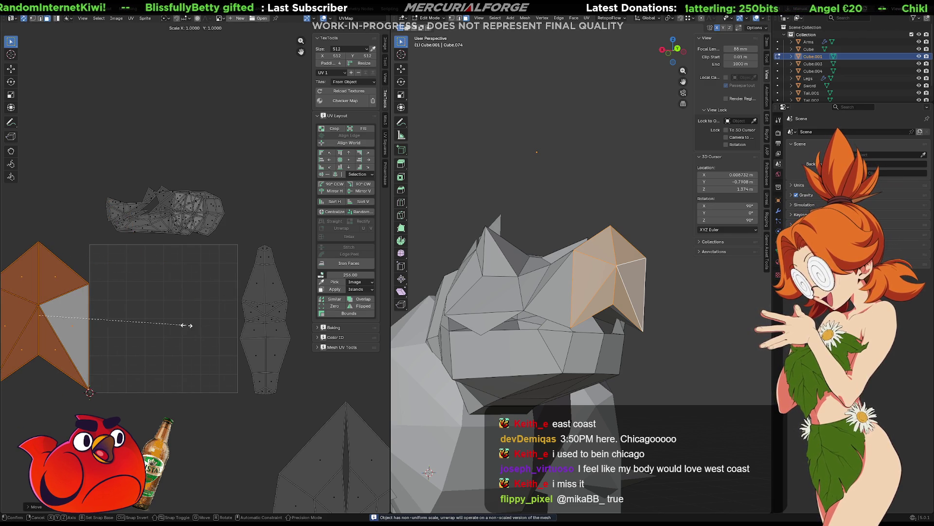
pyautogui.click(91, 311)
pyautogui.press('s')
pyautogui.click(70, 311)
pyautogui.press('g')
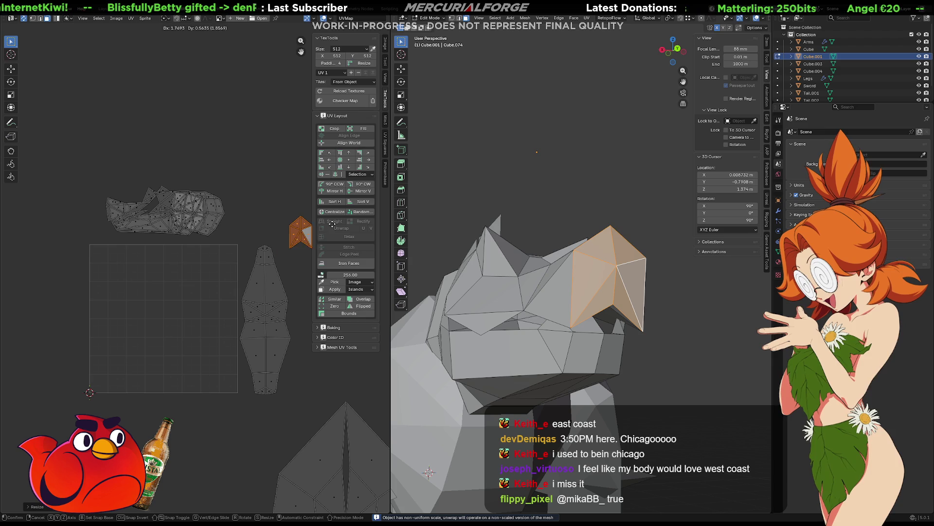
pyautogui.click(297, 222)
pyautogui.hotkey('alt', 'a')
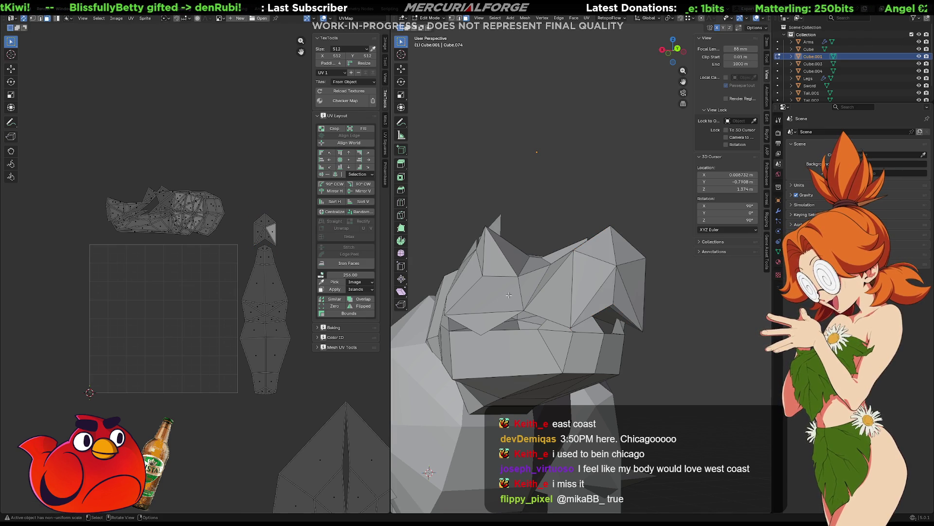
# - Select the faces along the side of the snout up to the connecting faces
pyautogui.moveTo(541, 298); pyautogui.dragTo(558, 341, button='middle')
pyautogui.click(558, 341)
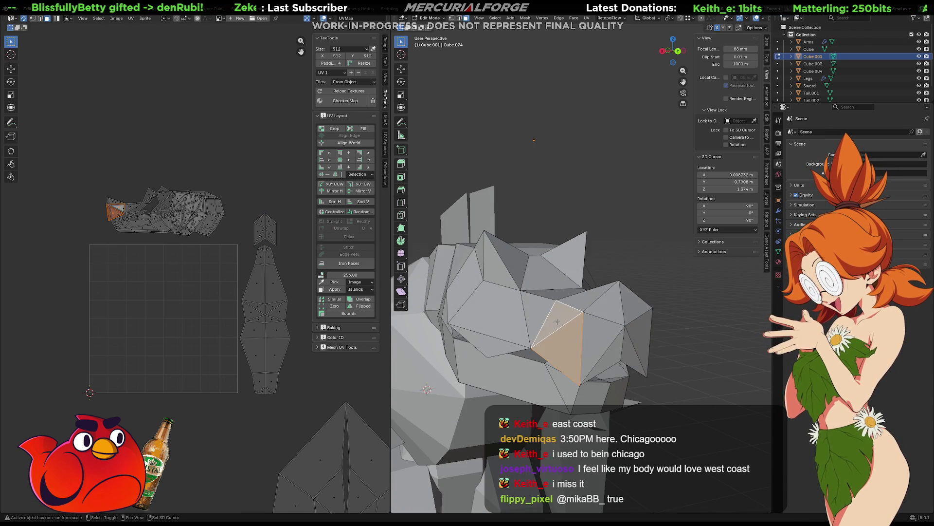
pyautogui.keyDown('shift'); pyautogui.click(537, 311); pyautogui.keyUp('shift')
pyautogui.keyDown('shift'); pyautogui.click(512, 311); pyautogui.keyUp('shift')
pyautogui.keyDown('shift'); pyautogui.click(489, 347); pyautogui.keyUp('shift')
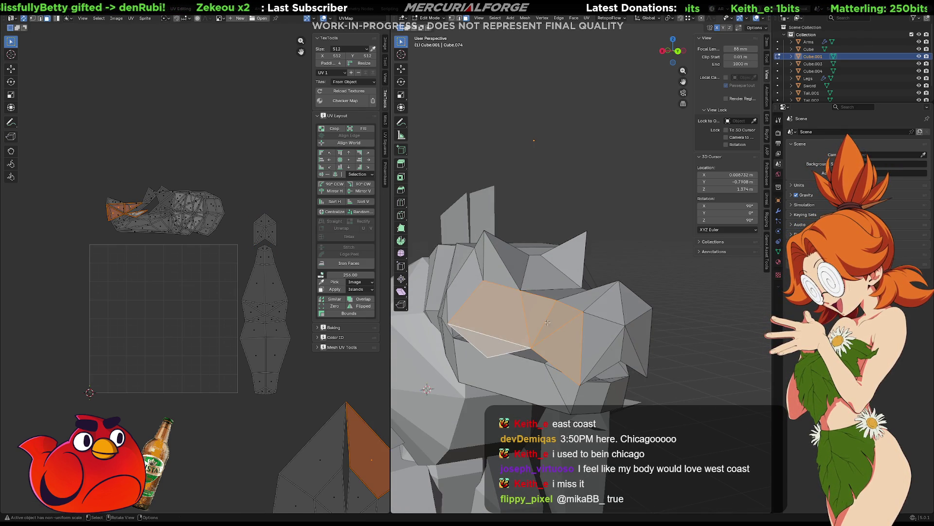
pyautogui.moveTo(489, 347); pyautogui.dragTo(515, 353, button='middle')
pyautogui.keyDown('shift'); pyautogui.click(518, 355); pyautogui.keyUp('shift')
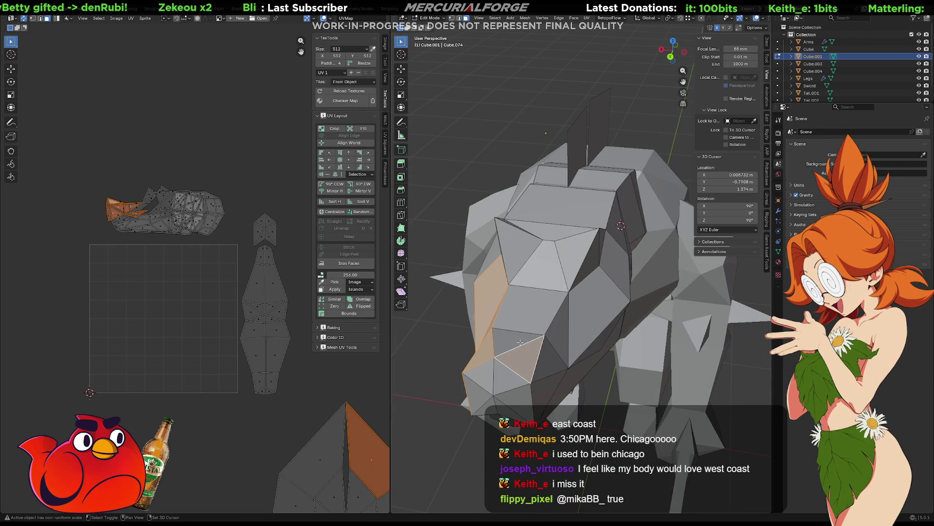
pyautogui.keyDown('shift'); pyautogui.click(516, 335); pyautogui.keyUp('shift')
pyautogui.keyDown('shift'); pyautogui.click(546, 357); pyautogui.keyUp('shift')
pyautogui.keyDown('shift'); pyautogui.click(548, 382); pyautogui.keyUp('shift')
pyautogui.moveTo(547, 382)
pyautogui.mouseDown(button='middle')
pyautogui.moveTo(534, 343)
pyautogui.moveTo(607, 311)
pyautogui.mouseUp(button='middle')
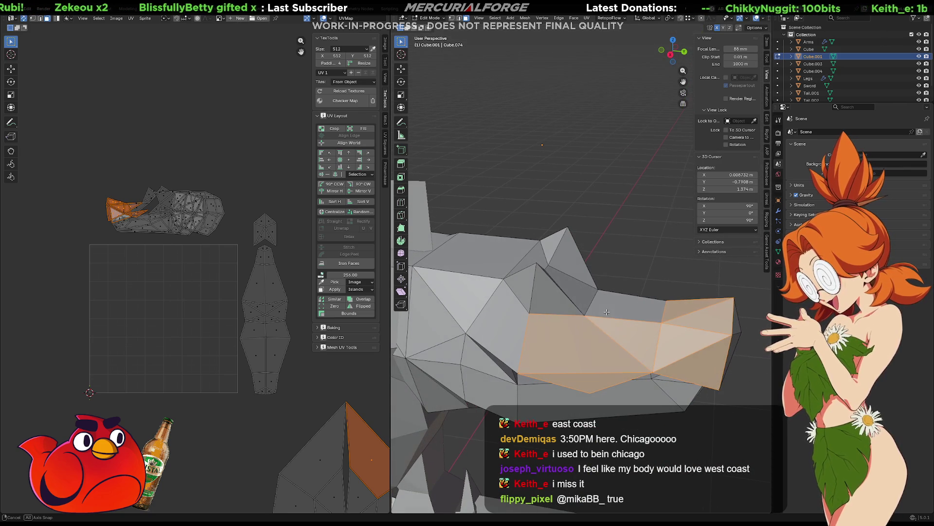
pyautogui.keyDown('ctrl'); pyautogui.click(579, 342); pyautogui.keyUp('ctrl')
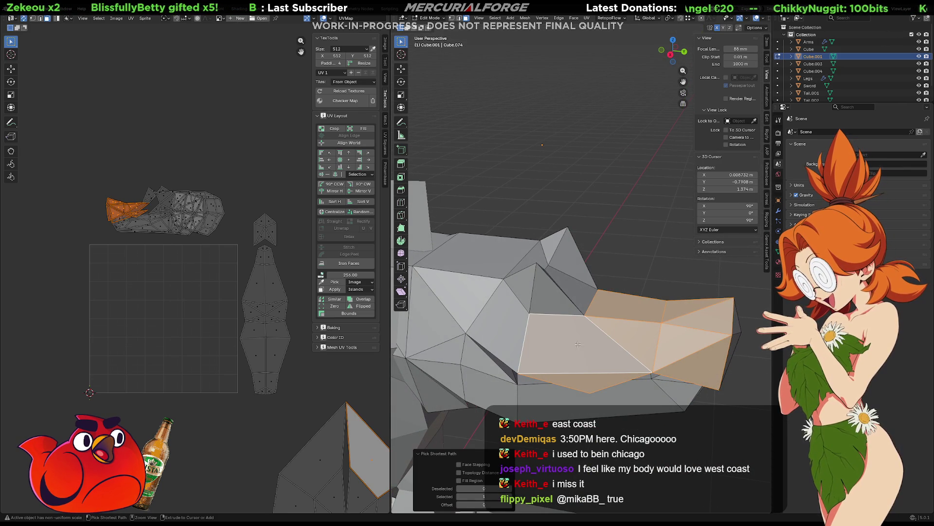
# - Undo and redo the last change, then frame the empty lower UV area and the snout front
pyautogui.hotkey('ctrl', 'z')
pyautogui.hotkey('ctrl', 'shift', 'z')
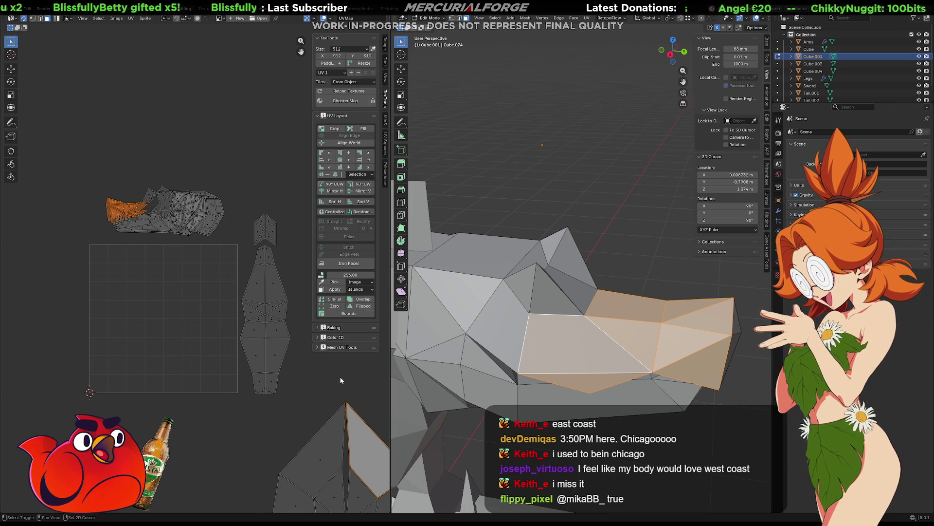
pyautogui.moveTo(340, 376); pyautogui.dragTo(267, 305, button='middle')
pyautogui.moveTo(536, 334)
pyautogui.mouseDown(button='middle')
pyautogui.moveTo(530, 278)
pyautogui.moveTo(550, 302)
pyautogui.moveTo(609, 295)
pyautogui.mouseUp(button='middle')
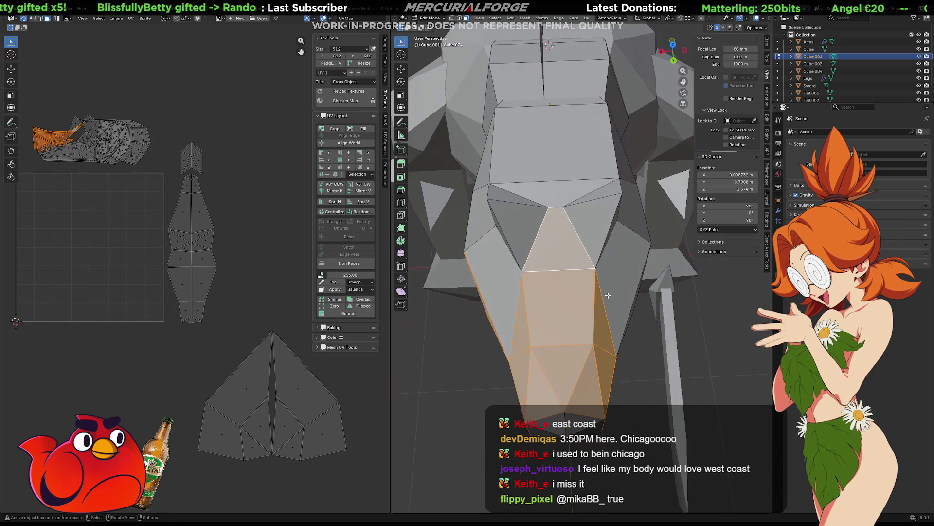
# - Add the top snout face and the snout triangles on top and front to the selection
pyautogui.keyDown('shift'); pyautogui.click(522, 224); pyautogui.keyUp('shift')
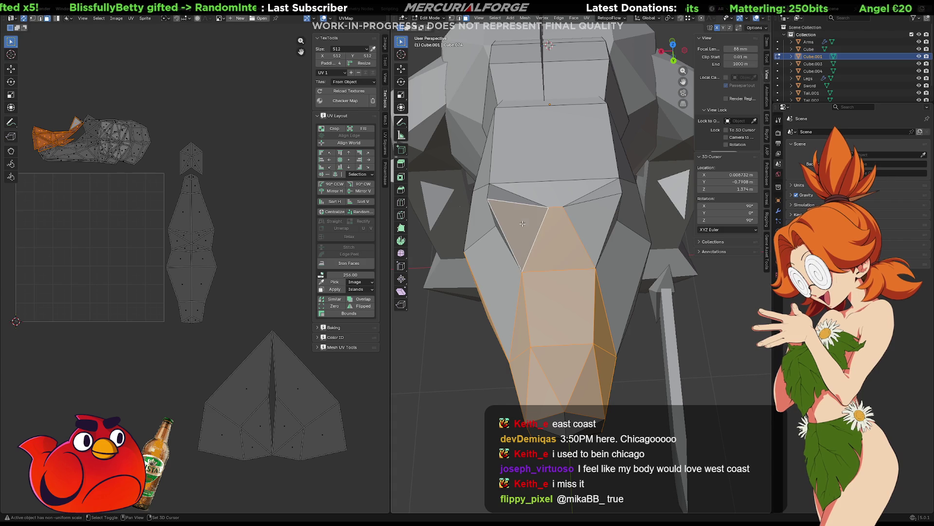
pyautogui.keyDown('shift'); pyautogui.click(512, 199); pyautogui.keyUp('shift')
pyautogui.keyDown('shift'); pyautogui.click(589, 204); pyautogui.keyUp('shift')
pyautogui.keyDown('shift'); pyautogui.click(609, 191); pyautogui.keyUp('shift')
pyautogui.keyDown('shift'); pyautogui.click(563, 154); pyautogui.keyUp('shift')
pyautogui.moveTo(564, 154)
pyautogui.mouseDown(button='middle')
pyautogui.moveTo(659, 182)
pyautogui.moveTo(594, 230)
pyautogui.mouseUp(button='middle')
pyautogui.scroll(10, 608, 234)
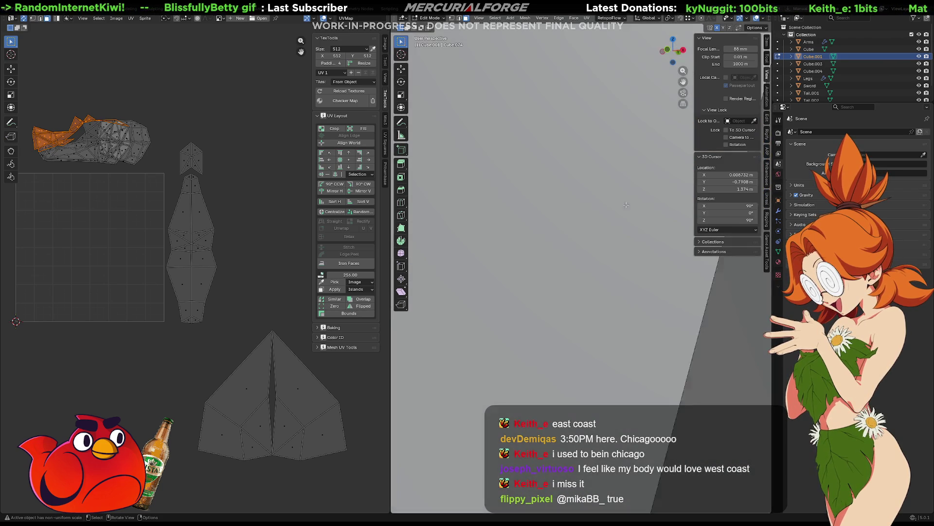
pyautogui.moveTo(627, 205)
pyautogui.mouseDown(button='middle')
pyautogui.moveTo(628, 190)
pyautogui.moveTo(530, 204)
pyautogui.mouseUp(button='middle')
pyautogui.moveTo(533, 209)
pyautogui.mouseDown(button='middle')
pyautogui.moveTo(547, 197)
pyautogui.moveTo(575, 212)
pyautogui.moveTo(546, 230)
pyautogui.moveTo(583, 220)
pyautogui.mouseUp(button='middle')
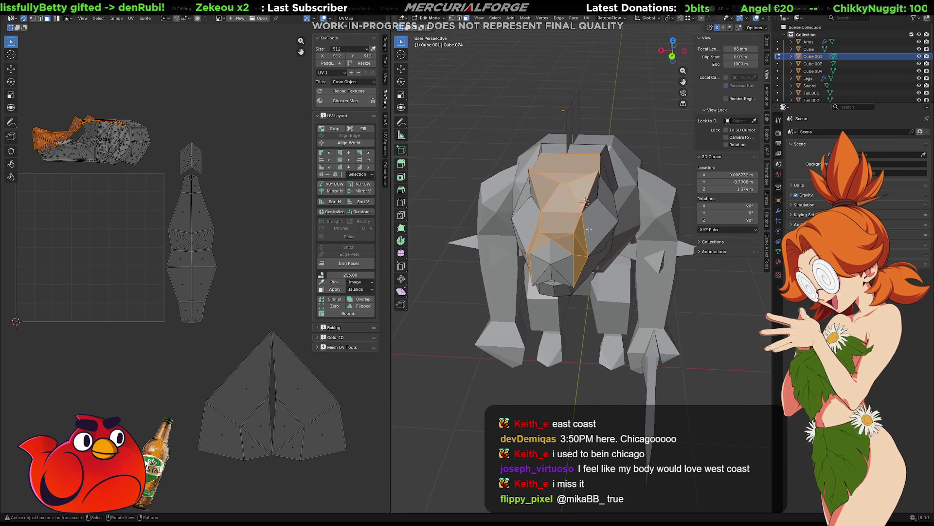
# - Pull the selected snout UVs into the empty square and unwrap them
pyautogui.press('g')
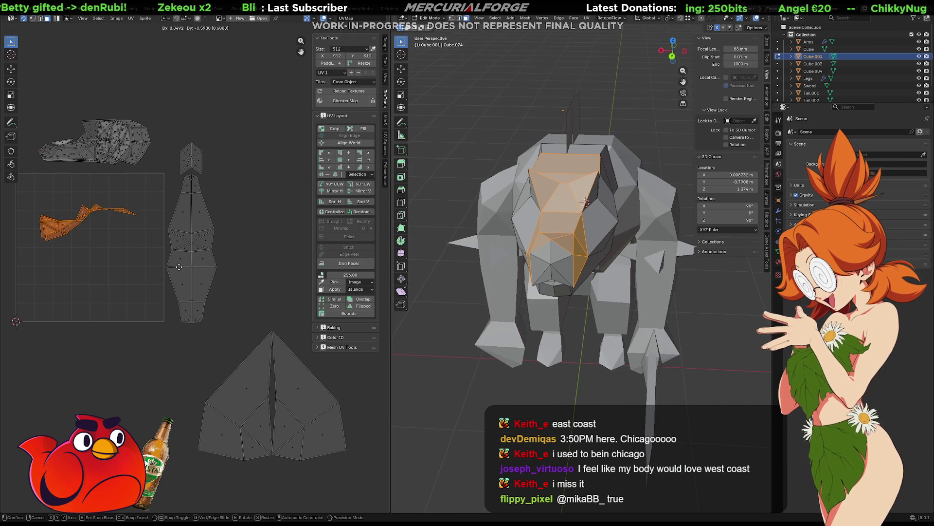
pyautogui.click(177, 274)
pyautogui.press('u')
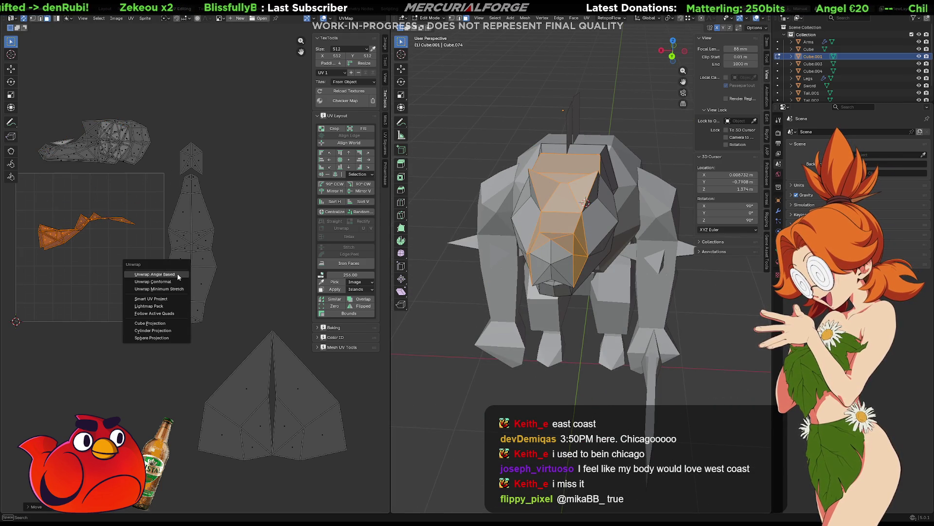
pyautogui.click(177, 273)
# - Set the tall snout island upright beside the body island, then select a head side face
pyautogui.press('g')
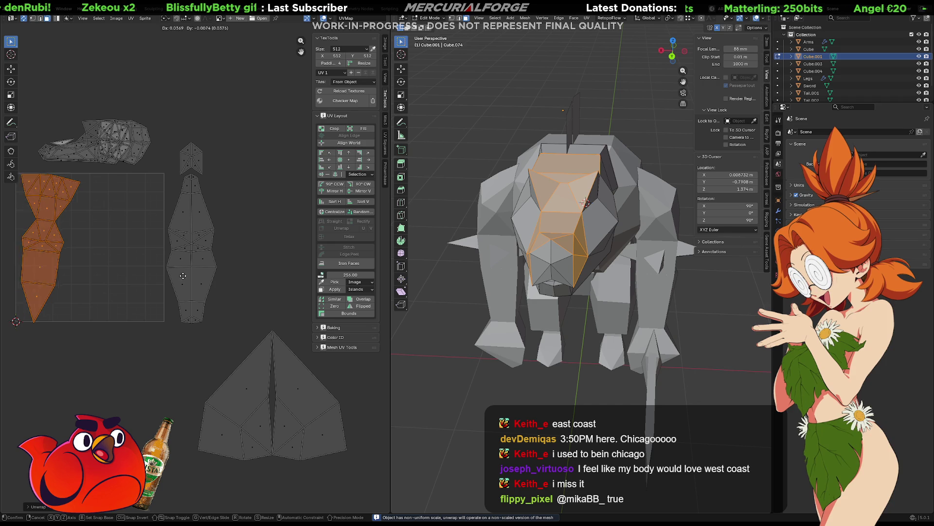
pyautogui.click(246, 296)
pyautogui.press('r')
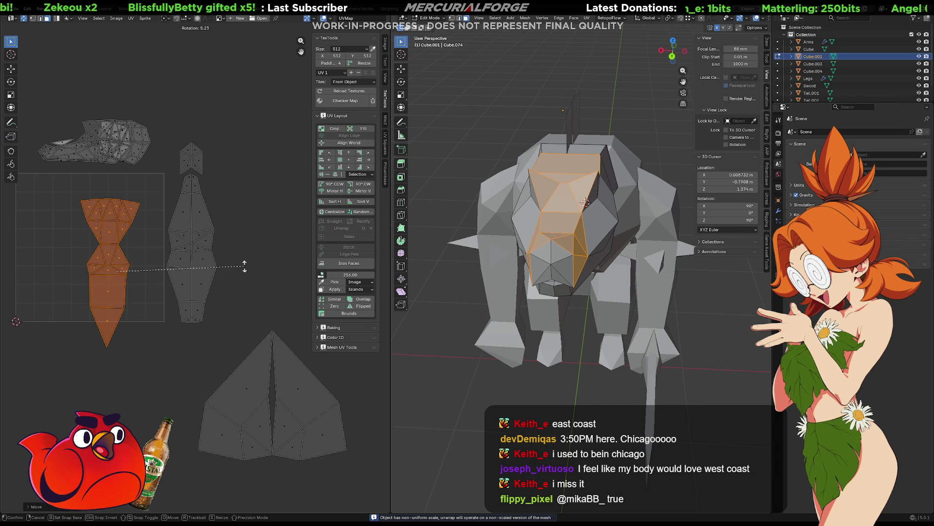
pyautogui.rightClick(244, 263)
pyautogui.press('g')
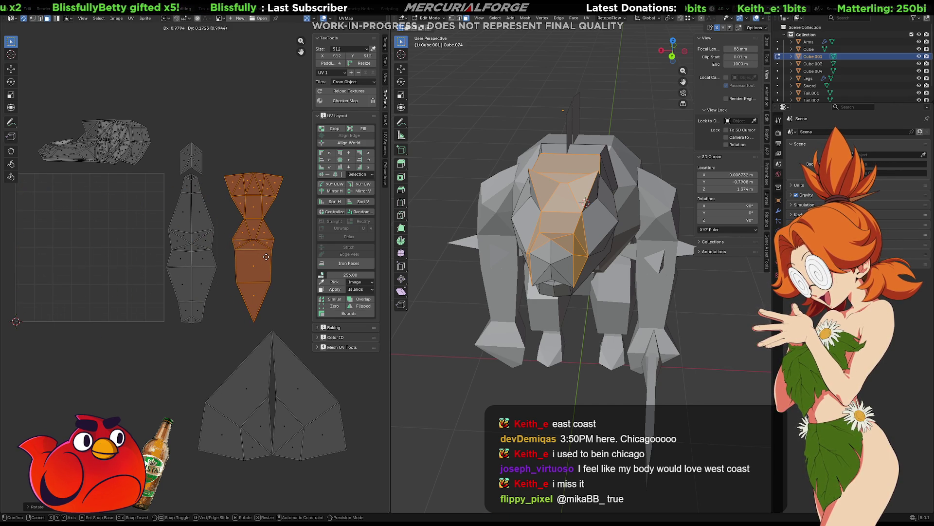
pyautogui.click(261, 257)
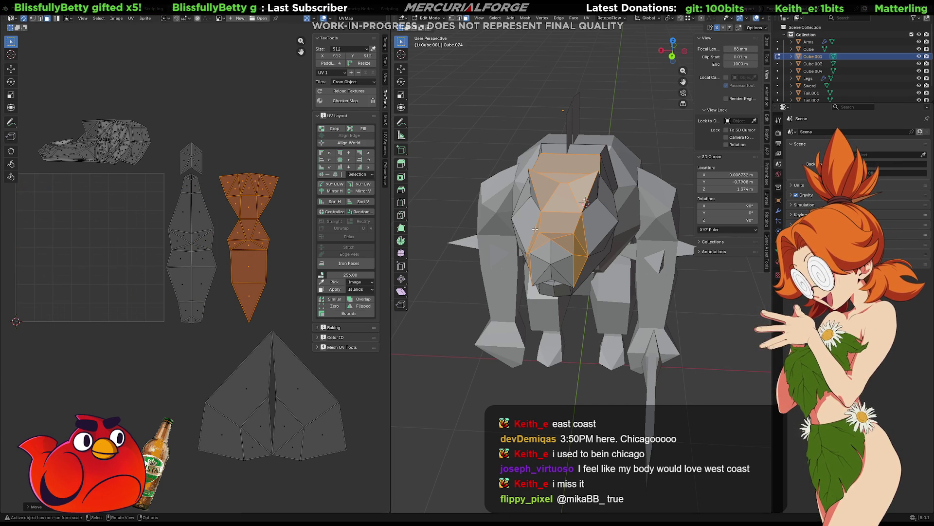
pyautogui.moveTo(566, 213)
pyautogui.mouseDown(button='middle')
pyautogui.moveTo(546, 203)
pyautogui.moveTo(574, 205)
pyautogui.moveTo(560, 201)
pyautogui.mouseUp(button='middle')
pyautogui.click(558, 200)
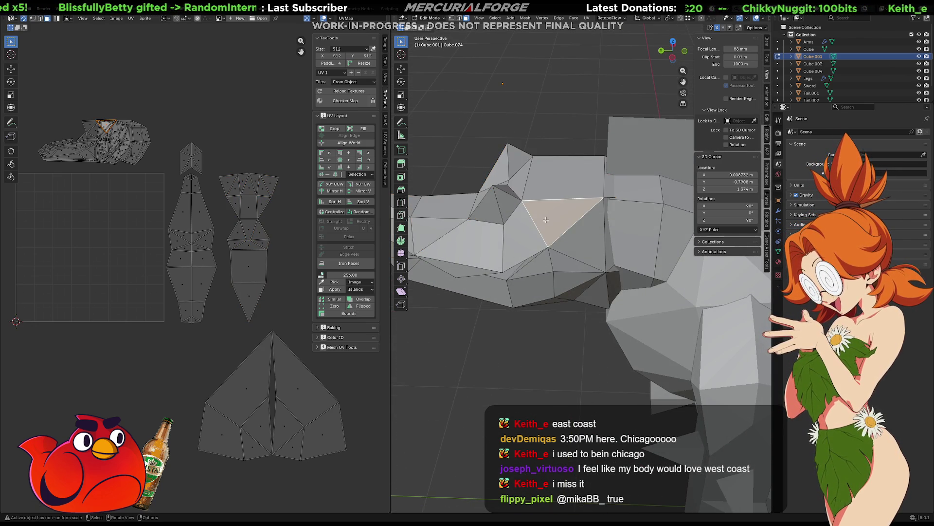
# - Add the faces and triangles surrounding the mouth to the selection
pyautogui.keyDown('shift'); pyautogui.click(585, 229); pyautogui.keyUp('shift')
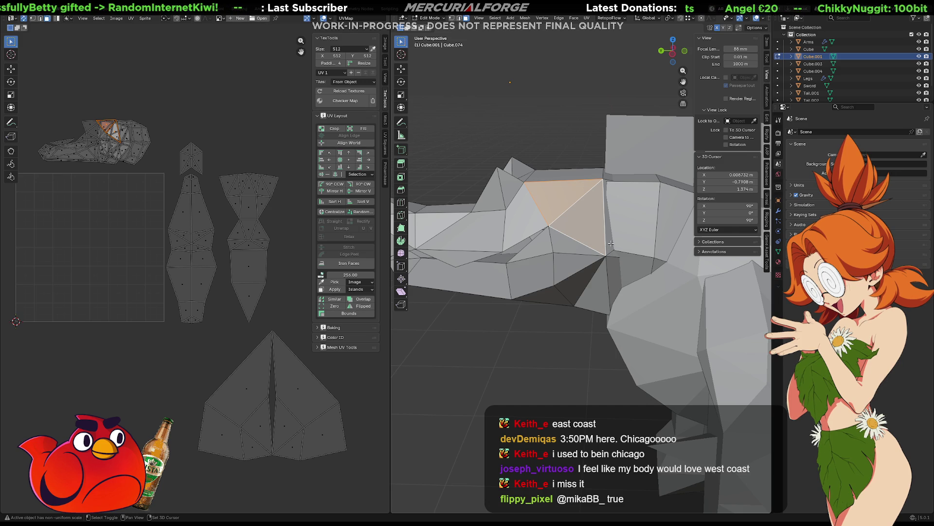
pyautogui.keyDown('shift'); pyautogui.click(611, 248); pyautogui.keyUp('shift')
pyautogui.keyDown('shift'); pyautogui.click(609, 282); pyautogui.keyUp('shift')
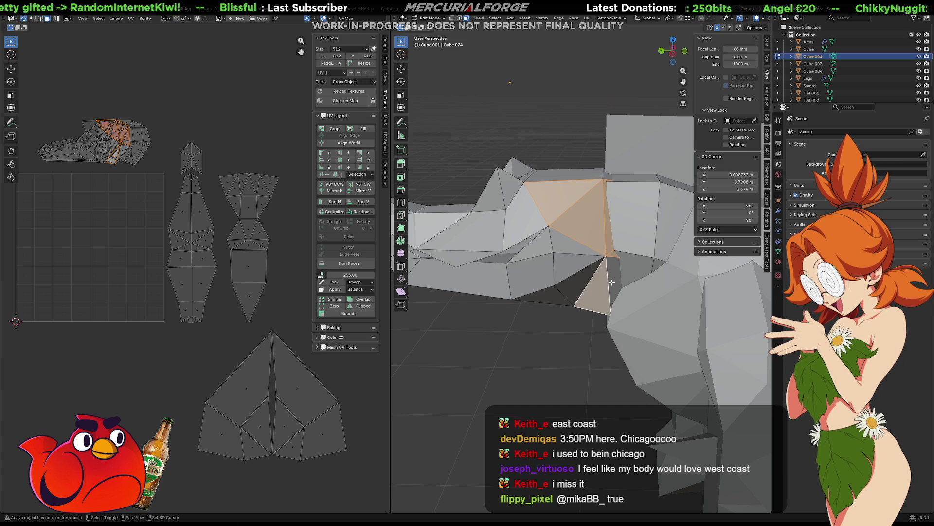
pyautogui.keyDown('shift'); pyautogui.click(583, 283); pyautogui.keyUp('shift')
pyautogui.keyDown('shift'); pyautogui.click(577, 267); pyautogui.keyUp('shift')
pyautogui.keyDown('shift'); pyautogui.click(567, 242); pyautogui.keyUp('shift')
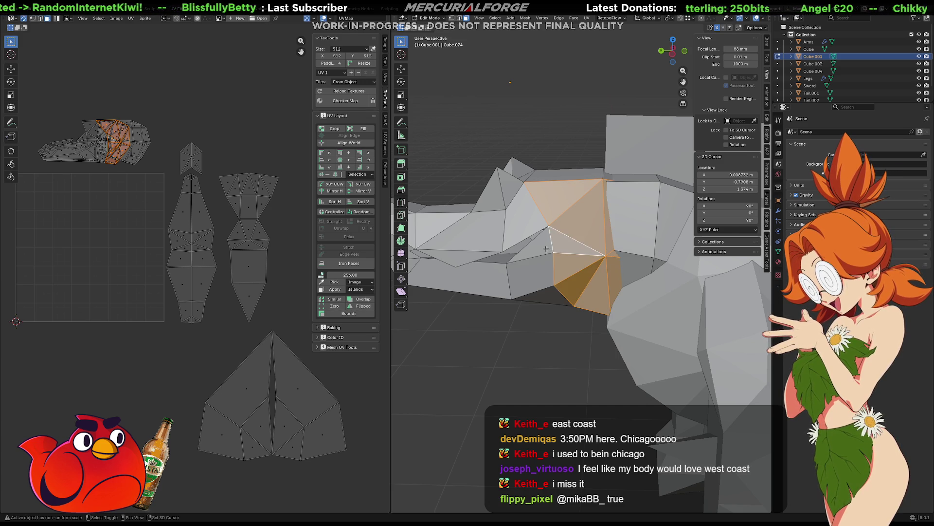
pyautogui.keyDown('shift'); pyautogui.click(533, 246); pyautogui.keyUp('shift')
pyautogui.keyDown('shift'); pyautogui.click(532, 278); pyautogui.keyUp('shift')
pyautogui.keyDown('shift'); pyautogui.click(538, 295); pyautogui.keyUp('shift')
pyautogui.moveTo(537, 295)
pyautogui.mouseDown(button='middle')
pyautogui.moveTo(474, 243)
pyautogui.moveTo(495, 214)
pyautogui.mouseUp(button='middle')
pyautogui.keyDown('shift'); pyautogui.click(471, 239); pyautogui.keyUp('shift')
pyautogui.keyDown('shift'); pyautogui.click(501, 217); pyautogui.keyUp('shift')
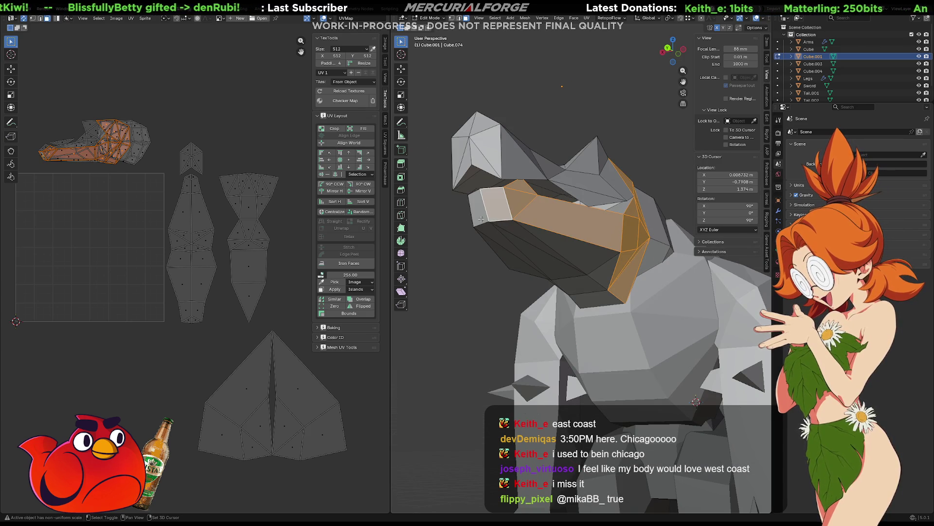
# - Extend the selection over the snout's side faces, small triangles and sliver face
pyautogui.moveTo(488, 222); pyautogui.dragTo(667, 229, button='middle')
pyautogui.keyDown('shift'); pyautogui.click(646, 200); pyautogui.keyUp('shift')
pyautogui.keyDown('shift'); pyautogui.click(594, 224); pyautogui.keyUp('shift')
pyautogui.keyDown('shift'); pyautogui.click(507, 222); pyautogui.keyUp('shift')
pyautogui.keyDown('shift'); pyautogui.click(483, 214); pyautogui.keyUp('shift')
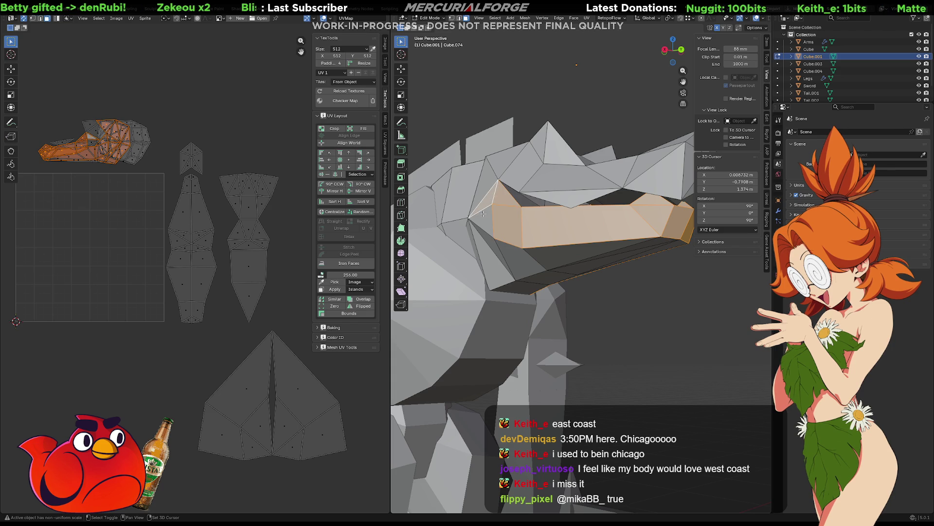
pyautogui.keyDown('shift'); pyautogui.click(485, 215); pyautogui.keyUp('shift')
pyautogui.moveTo(477, 230); pyautogui.dragTo(479, 223, button='middle')
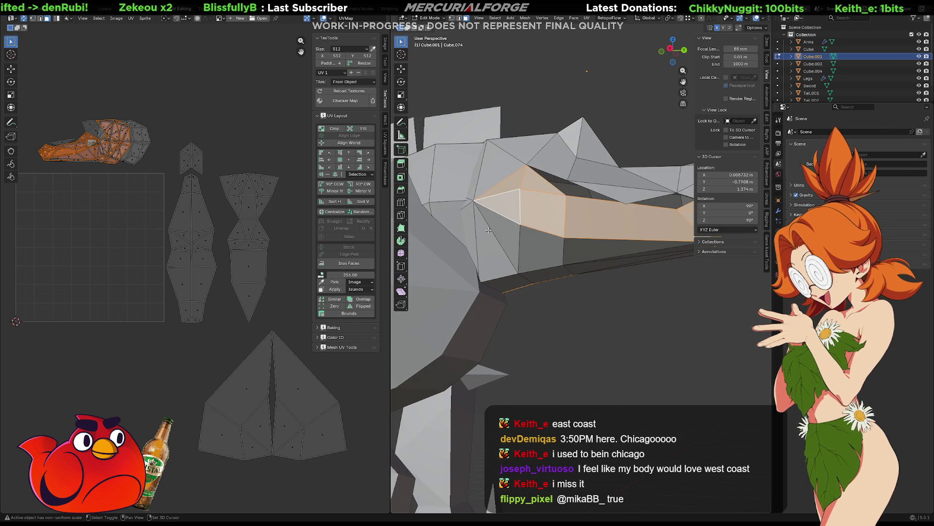
pyautogui.keyDown('shift'); pyautogui.click(479, 223); pyautogui.keyUp('shift')
pyautogui.keyDown('shift'); pyautogui.click(470, 234); pyautogui.keyUp('shift')
pyautogui.keyDown('shift'); pyautogui.click(479, 170); pyautogui.keyUp('shift')
pyautogui.keyDown('shift'); pyautogui.click(506, 160); pyautogui.keyUp('shift')
pyautogui.keyDown('shift'); pyautogui.click(529, 144); pyautogui.keyUp('shift')
pyautogui.moveTo(530, 144)
pyautogui.mouseDown(button='middle')
pyautogui.moveTo(528, 188)
pyautogui.moveTo(502, 179)
pyautogui.moveTo(537, 201)
pyautogui.mouseUp(button='middle')
# - Add the lower strip, large side face and dark underside triangle of the snout
pyautogui.moveTo(524, 236)
pyautogui.mouseDown(button='middle')
pyautogui.moveTo(540, 242)
pyautogui.moveTo(524, 250)
pyautogui.mouseUp(button='middle')
pyautogui.keyDown('shift'); pyautogui.click(517, 269); pyautogui.keyUp('shift')
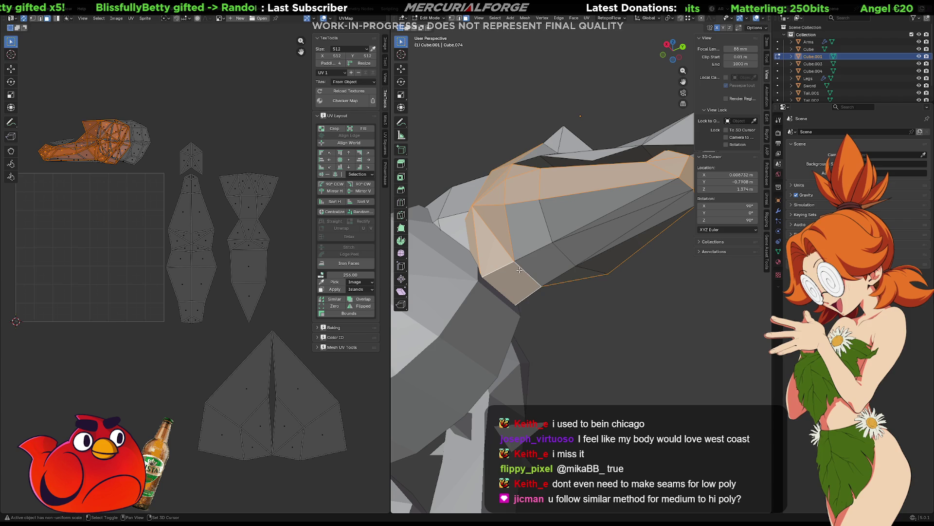
pyautogui.keyDown('shift'); pyautogui.click(555, 265); pyautogui.keyUp('shift')
pyautogui.keyDown('shift'); pyautogui.click(653, 205); pyautogui.keyUp('shift')
pyautogui.keyDown('shift'); pyautogui.click(653, 207); pyautogui.keyUp('shift')
pyautogui.keyDown('shift'); pyautogui.click(656, 215); pyautogui.keyUp('shift')
pyautogui.moveTo(656, 216); pyautogui.dragTo(543, 210, button='middle')
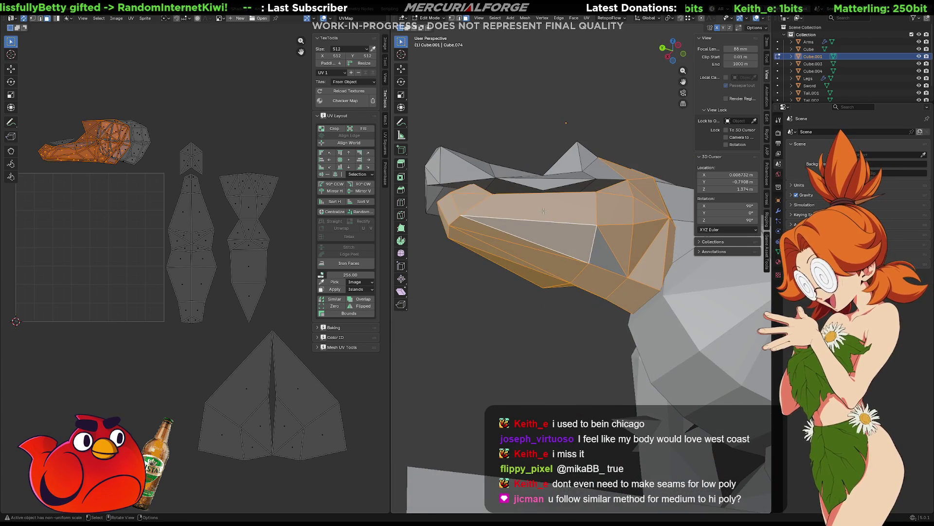
pyautogui.keyDown('shift'); pyautogui.click(598, 248); pyautogui.keyUp('shift')
pyautogui.moveTo(598, 248)
pyautogui.mouseDown(button='middle')
pyautogui.moveTo(552, 274)
pyautogui.moveTo(730, 251)
pyautogui.moveTo(670, 203)
pyautogui.moveTo(584, 214)
pyautogui.mouseUp(button='middle')
# - Unwrap the selected lower jaw faces into a single large UV island
pyautogui.press('g')
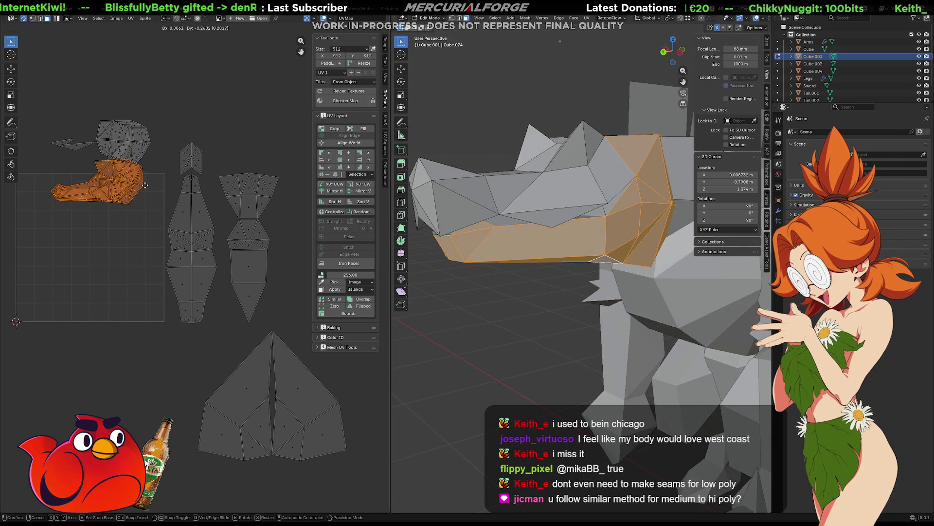
pyautogui.click(139, 214)
pyautogui.press('u')
pyautogui.click(139, 215)
pyautogui.moveTo(140, 219); pyautogui.dragTo(267, 139, button='middle')
# - Move the jaw island just below the 0–1 UV square and deselect it
pyautogui.press('g')
pyautogui.click(271, 288)
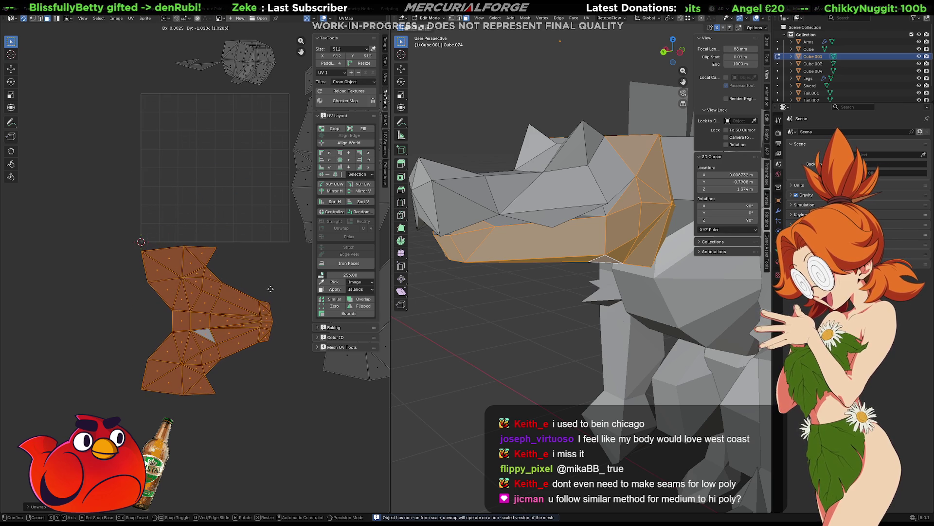
pyautogui.click(252, 265)
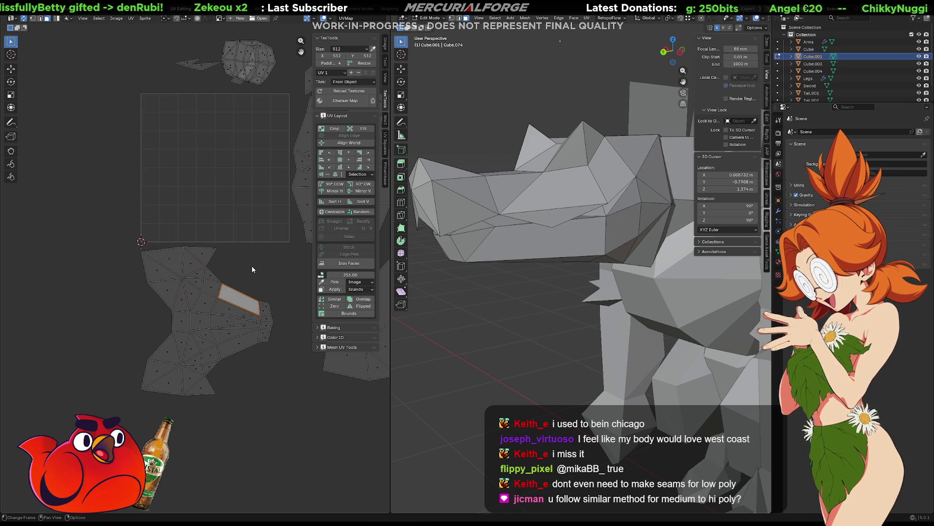
pyautogui.moveTo(256, 267); pyautogui.dragTo(242, 276, button='middle')
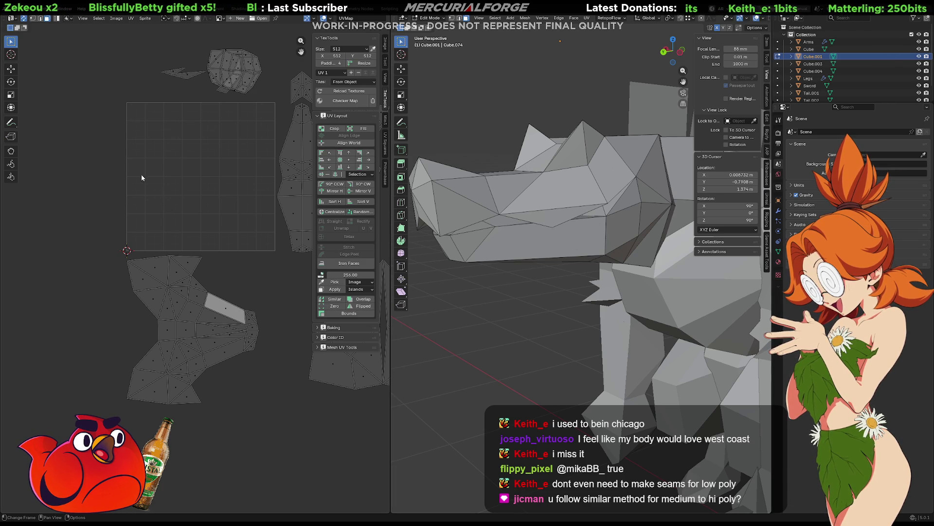
pyautogui.moveTo(221, 168); pyautogui.dragTo(157, 251, button='middle')
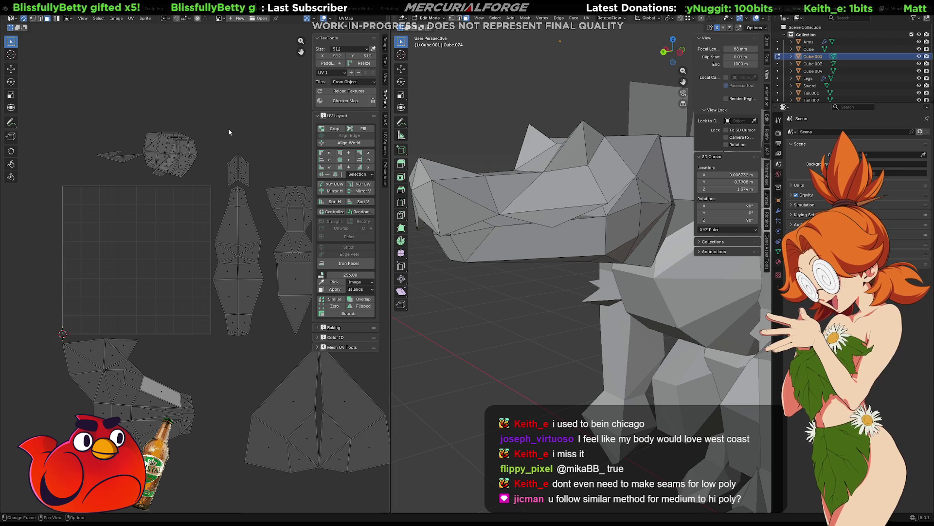
# - Select the whole top UV island and move it up and to the right
pyautogui.click(195, 151)
pyautogui.press('l')
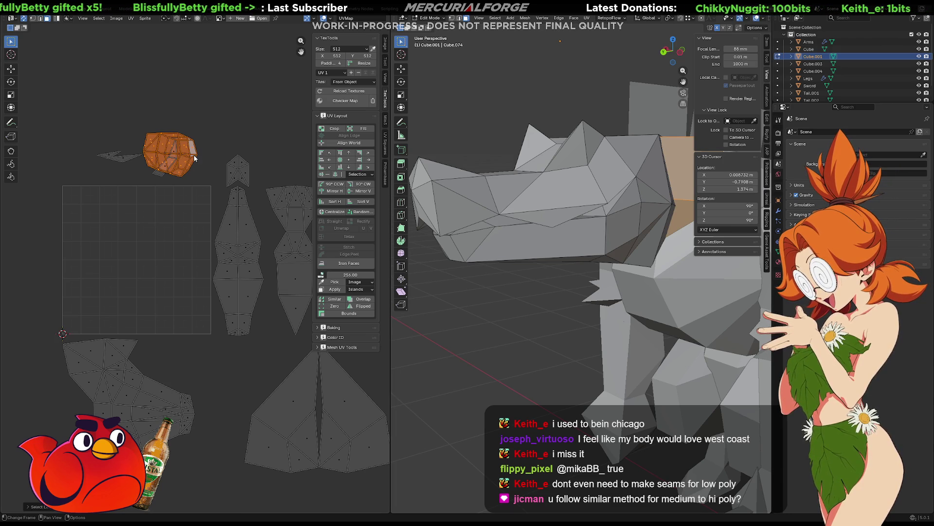
pyautogui.press('g')
pyautogui.click(232, 131)
# - Select the thin spike island and re-unwrap it with Angle Based
pyautogui.click(167, 157)
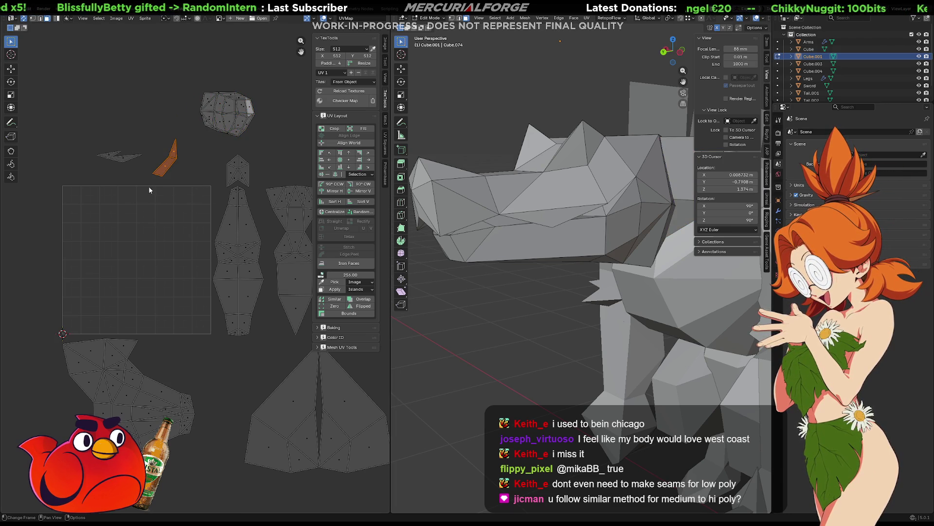
pyautogui.moveTo(490, 187)
pyautogui.mouseDown(button='middle')
pyautogui.moveTo(482, 192)
pyautogui.moveTo(502, 190)
pyautogui.moveTo(513, 204)
pyautogui.moveTo(575, 122)
pyautogui.mouseUp(button='middle')
pyautogui.press('g')
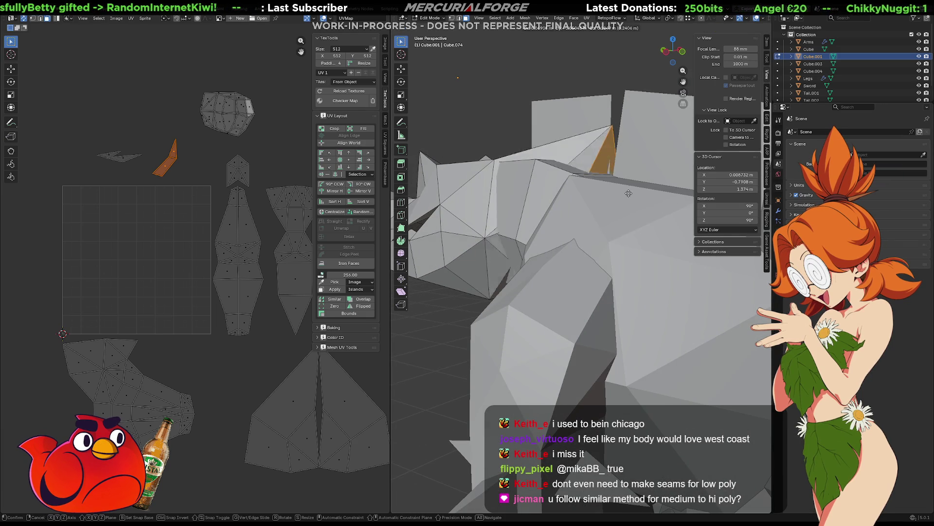
pyautogui.rightClick(578, 90)
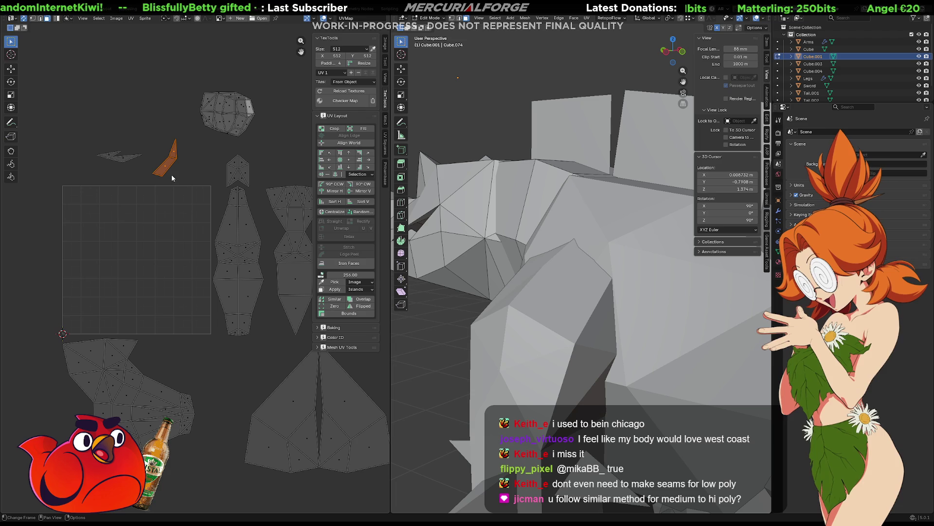
pyautogui.press('u')
pyautogui.click(161, 189)
# - Shrink the tall spike island and park it near the bottom of the UV layout
pyautogui.press('g')
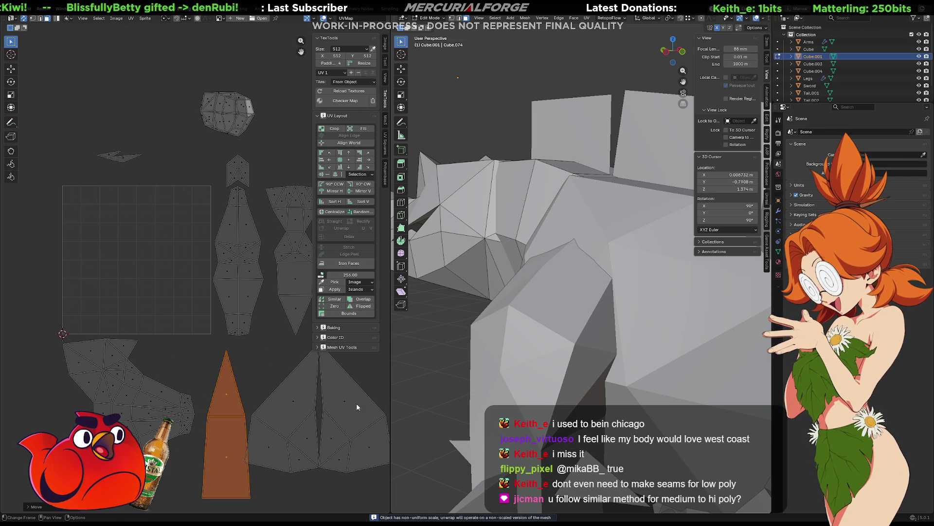
pyautogui.press('s')
pyautogui.click(262, 412)
pyautogui.press('g')
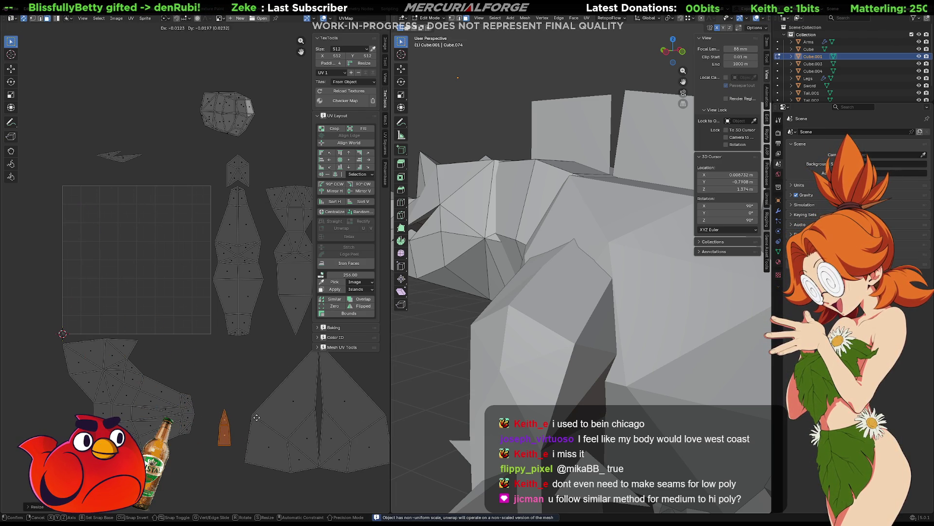
pyautogui.click(208, 453)
pyautogui.scroll(-1, 209, 263)
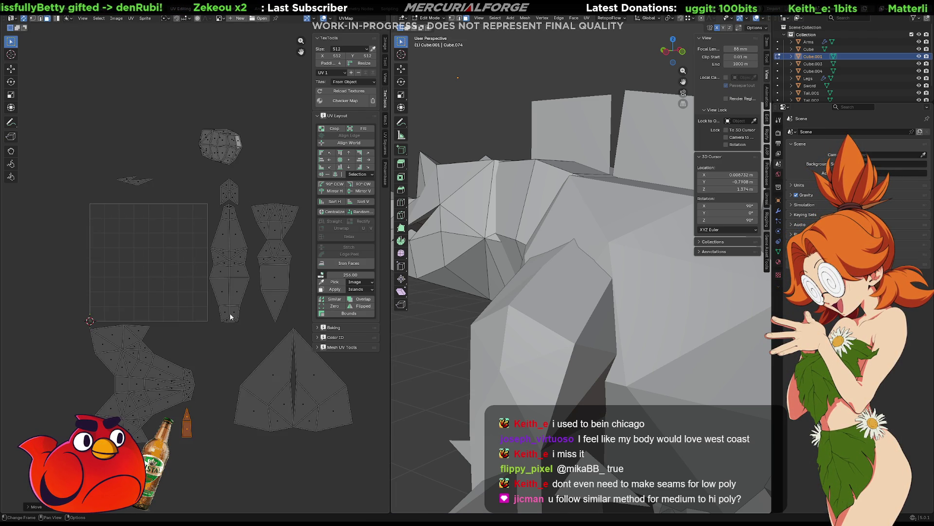
pyautogui.moveTo(214, 267); pyautogui.dragTo(245, 283, button='middle')
# - Box-select the small flat island at upper left and unwrap it Angle Based
pyautogui.moveTo(145, 164)
pyautogui.mouseDown()
pyautogui.moveTo(131, 184)
pyautogui.moveTo(83, 188)
pyautogui.mouseUp()
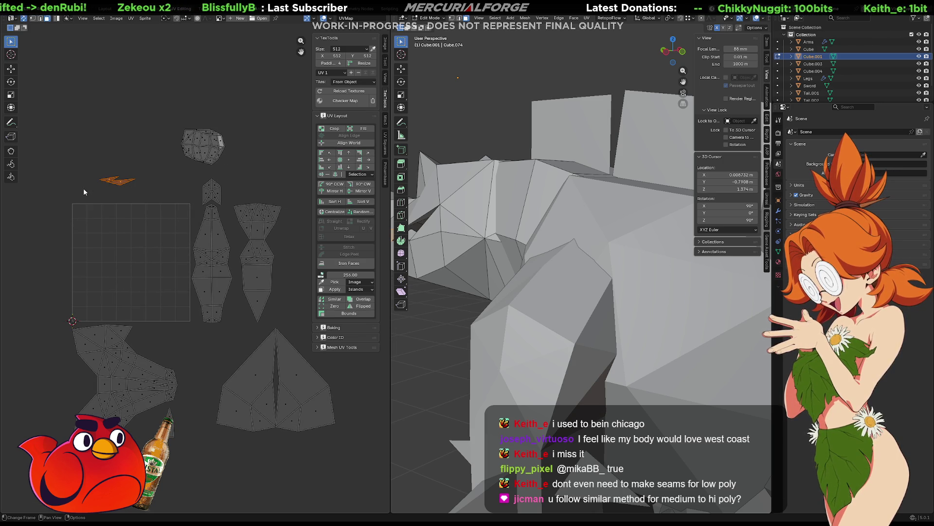
pyautogui.press('u')
pyautogui.click(84, 189)
# - Place the re-unwrapped small island at the bottom-left edge of the UV layout
pyautogui.press('g')
pyautogui.click(89, 348)
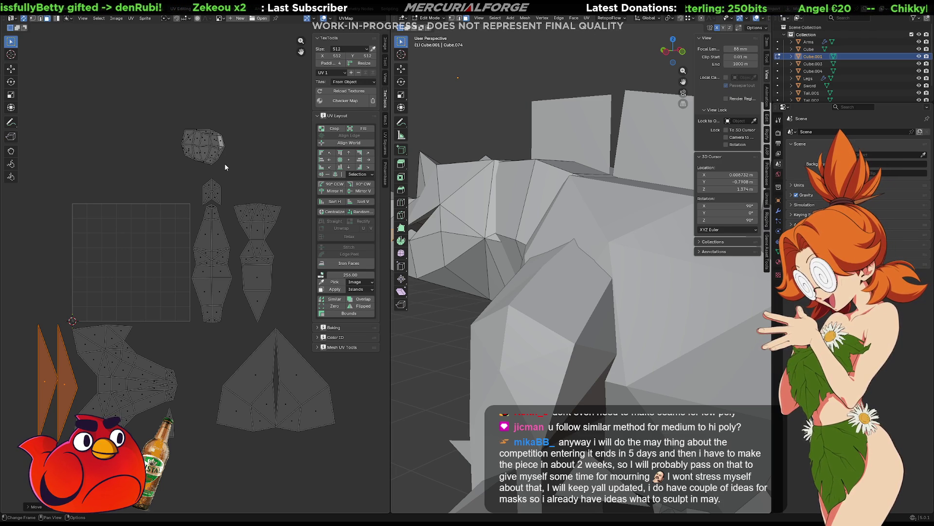
pyautogui.click(361, 49)
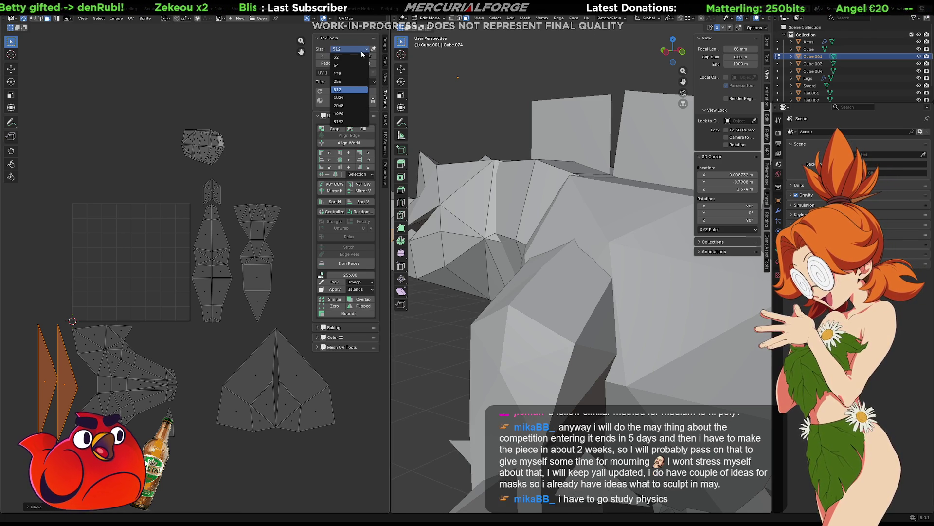
# - Set the TexTools texture size to 256 and box-select the boxy piece's faces
pyautogui.click(349, 82)
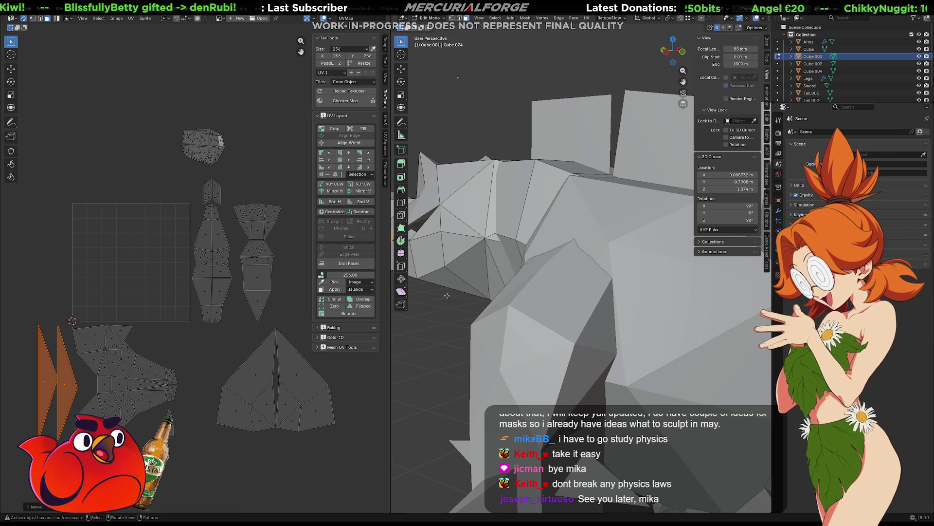
pyautogui.moveTo(247, 93); pyautogui.dragTo(198, 190)
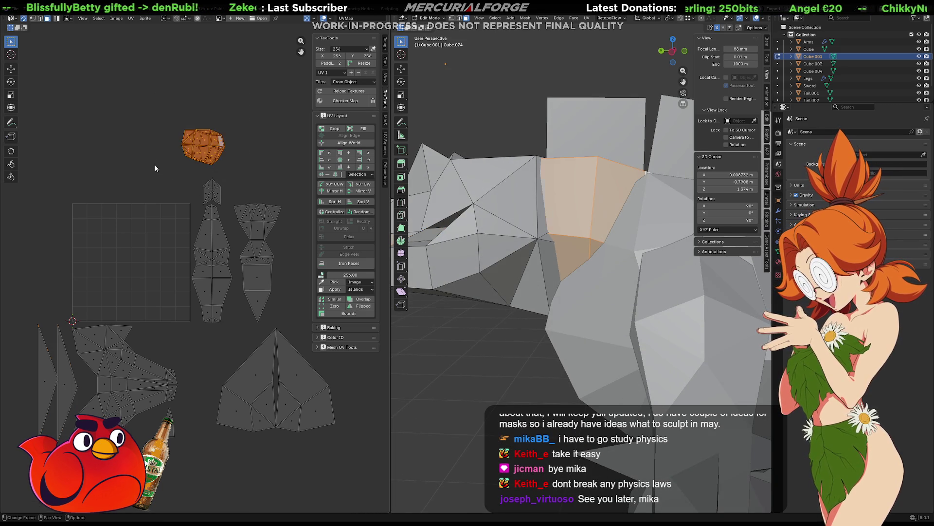
# - Project the boxy piece's UVs from Right Orthographic view and move the island left of the square
pyautogui.scroll(3, 179, 92)
pyautogui.scroll(3, 280, 423)
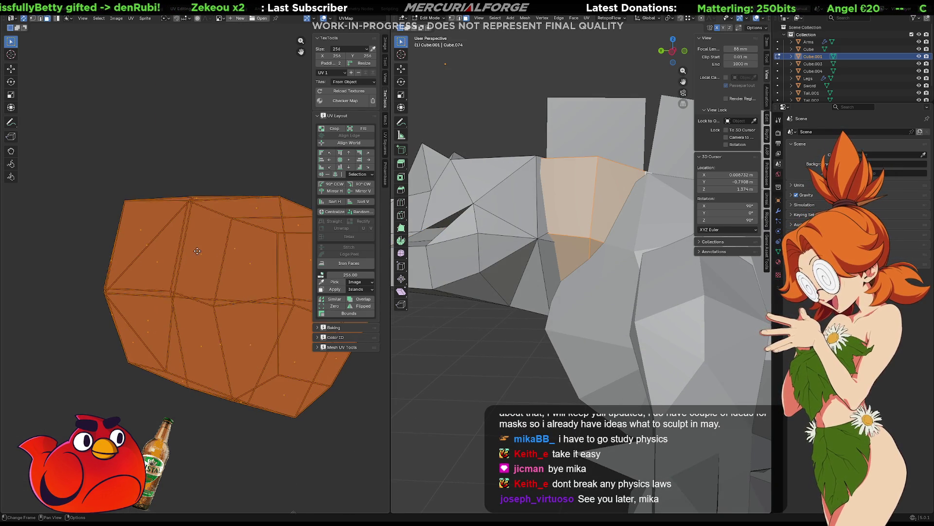
pyautogui.press('KP_1')
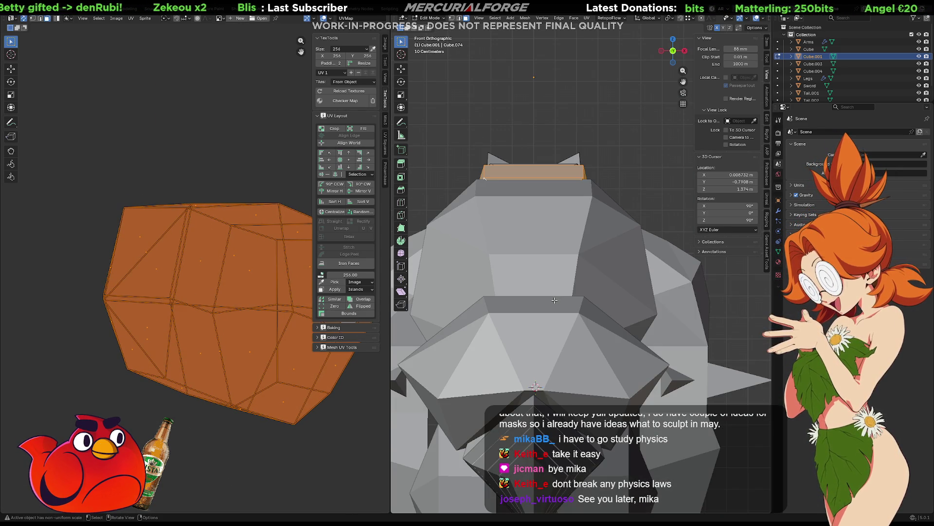
pyautogui.press('KP_3')
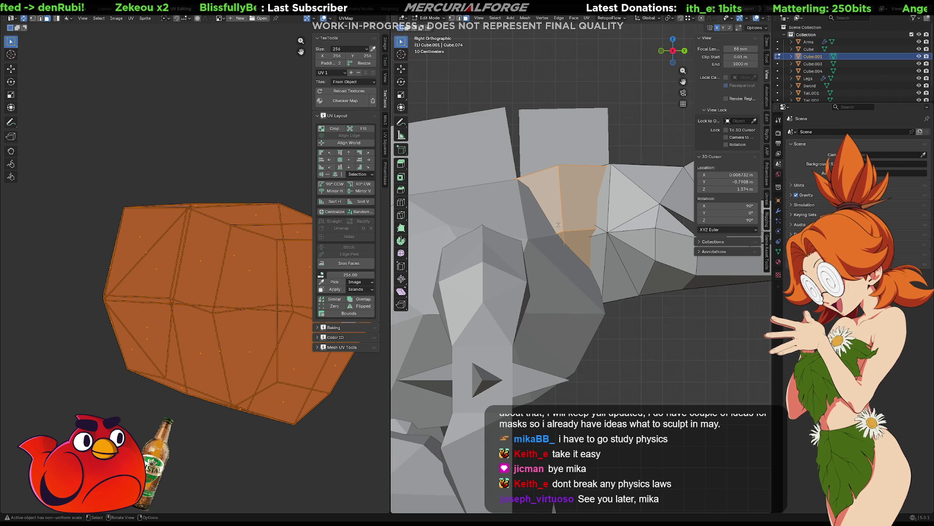
pyautogui.press('u')
pyautogui.click(559, 226)
pyautogui.scroll(4, 166, 347)
pyautogui.press('g')
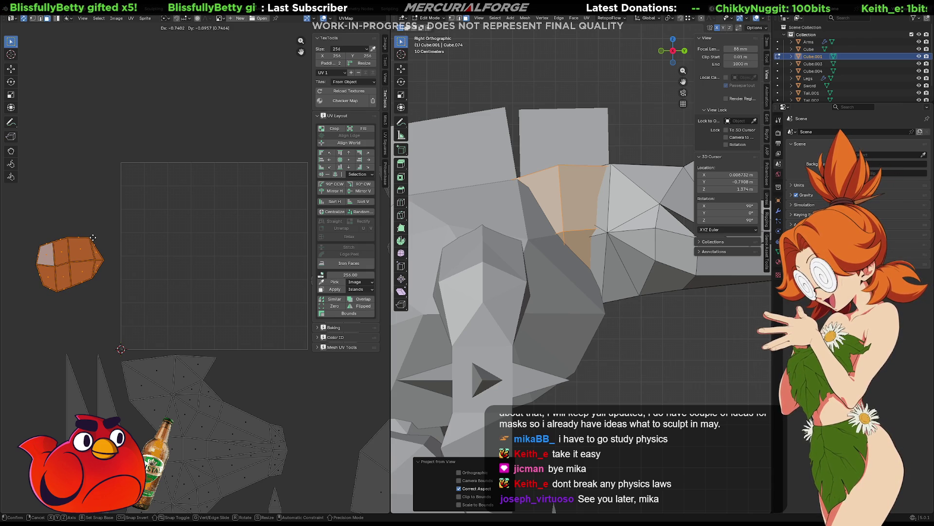
pyautogui.click(93, 237)
# - Select an edge loop around the boxy piece in edge select mode
pyautogui.moveTo(560, 195); pyautogui.dragTo(575, 187, button='middle')
pyautogui.click(576, 182)
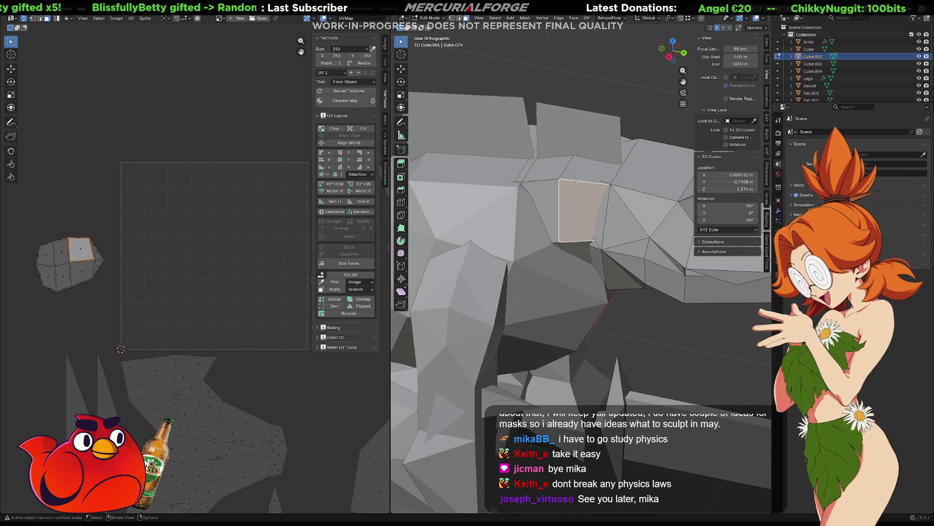
pyautogui.press('2')
pyautogui.keyDown('alt'); pyautogui.click(577, 181); pyautogui.keyUp('alt')
# - Return to Object Mode and isolate Cube.001 in local view, zoomed in
pyautogui.rightClick(577, 180)
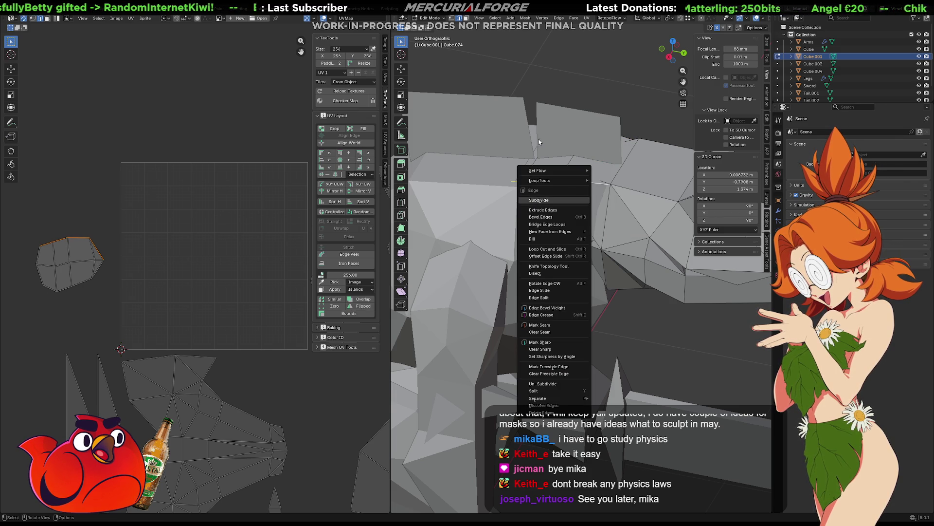
pyautogui.click(649, 110)
pyautogui.press('Tab')
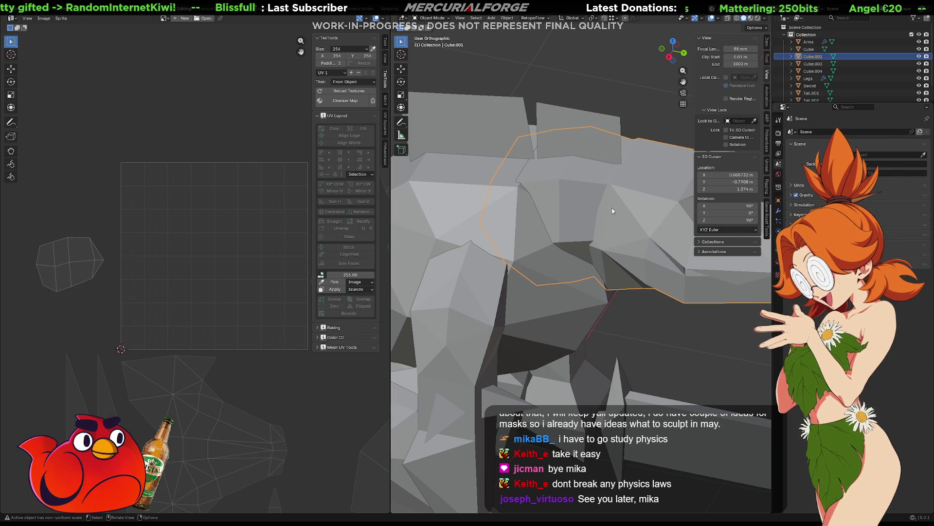
pyautogui.press('KP_Divide')
pyautogui.moveTo(612, 208)
pyautogui.keyDown('ctrl'); pyautogui.mouseDown(button='middle')
pyautogui.moveTo(610, 191)
pyautogui.moveTo(614, 231)
pyautogui.moveTo(542, 210)
pyautogui.moveTo(545, 232)
pyautogui.moveTo(533, 235)
pyautogui.mouseUp(button='middle'); pyautogui.keyUp('ctrl')
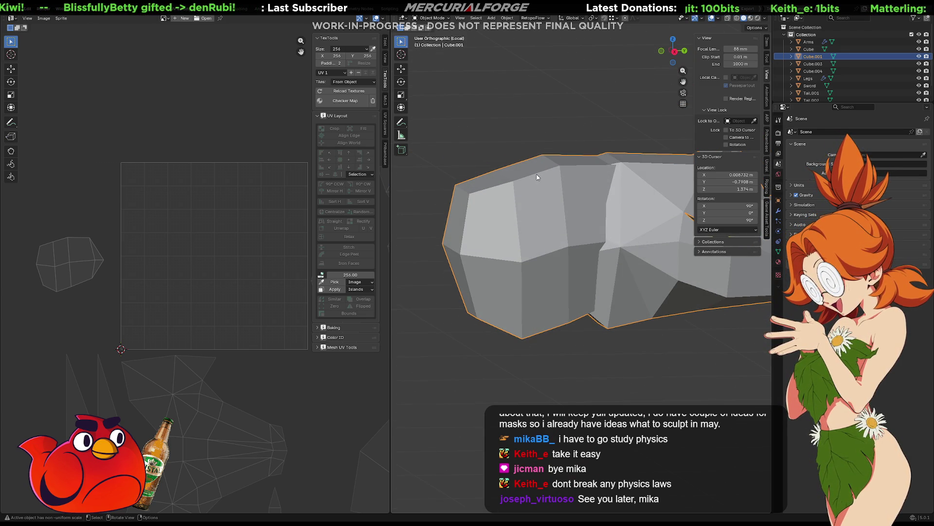
pyautogui.press('Tab')
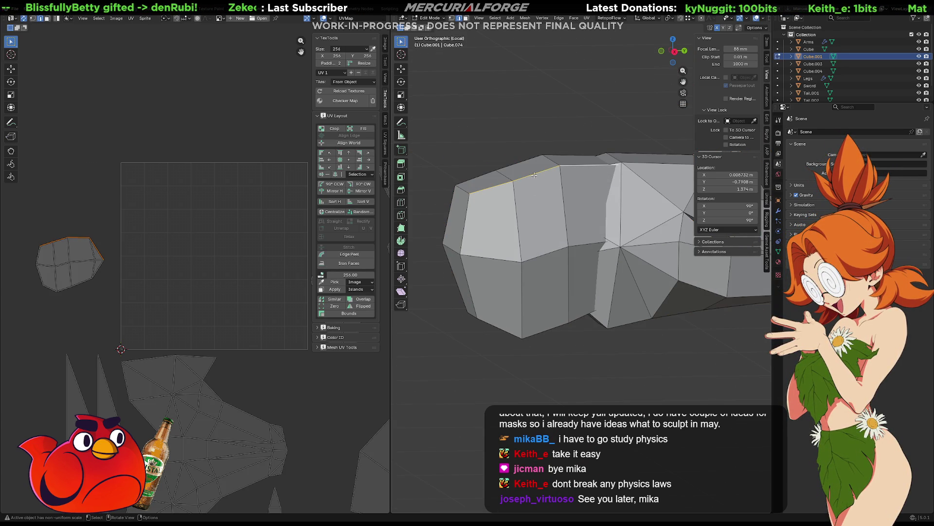
pyautogui.press('alt')
pyautogui.keyDown('alt'); pyautogui.click(469, 217); pyautogui.keyUp('alt')
pyautogui.moveTo(468, 218); pyautogui.dragTo(546, 309, button='middle')
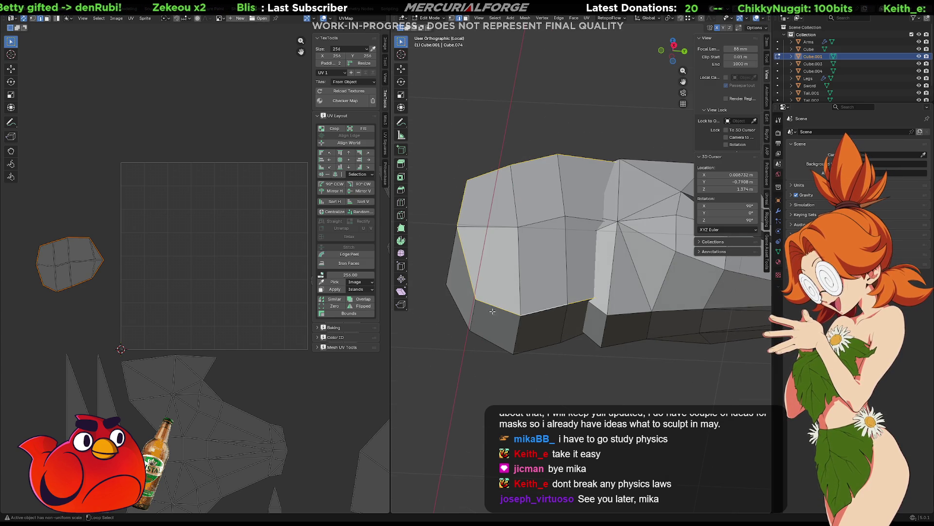
pyautogui.rightClick(550, 308)
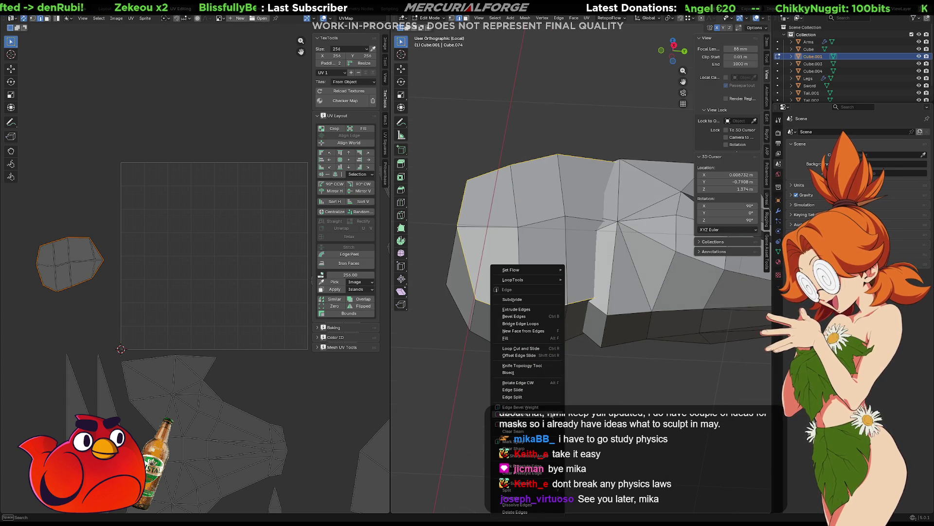
pyautogui.click(537, 427)
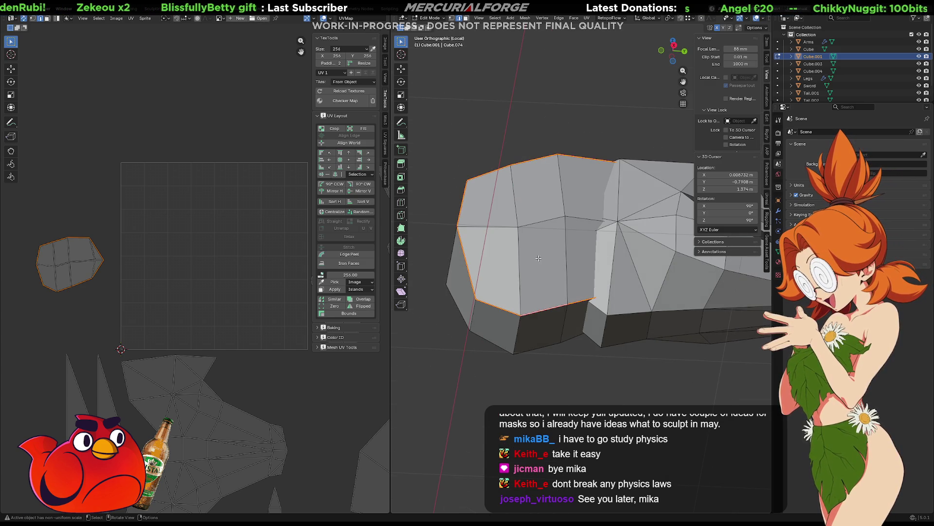
pyautogui.press('a')
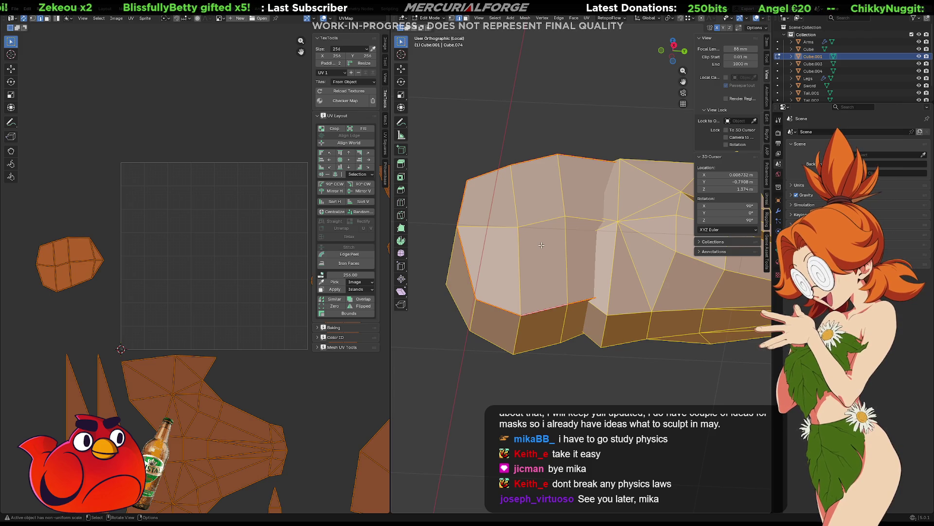
pyautogui.hotkey('alt', 'a')
pyautogui.press('l')
pyautogui.press('u')
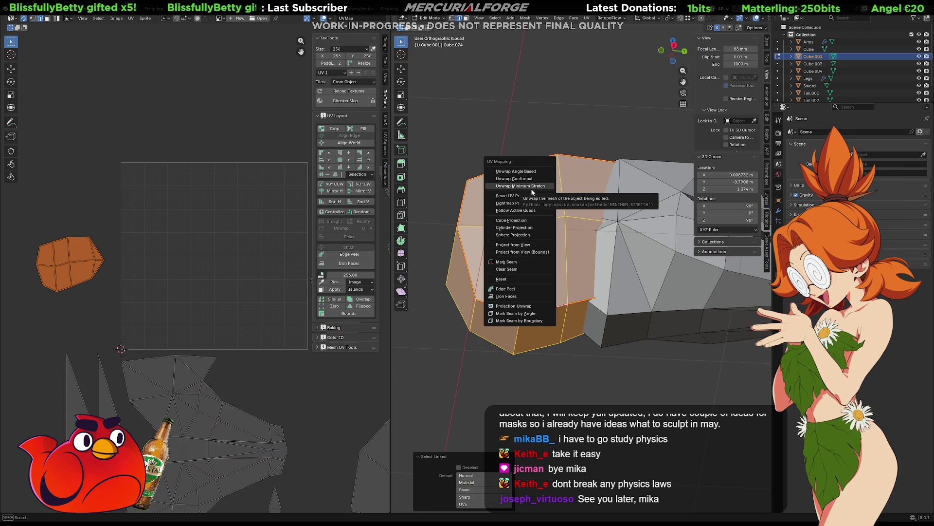
pyautogui.click(529, 173)
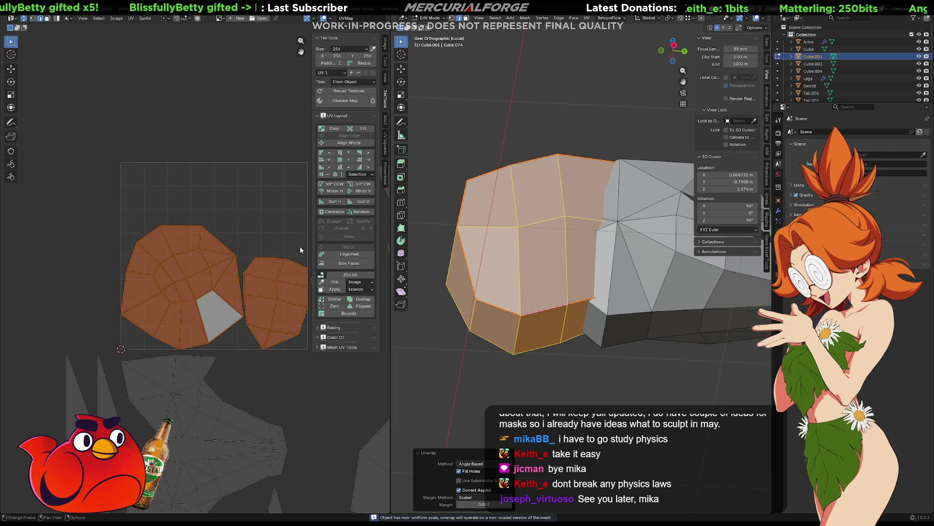
pyautogui.hotkey('ctrl', 'z')
pyautogui.hotkey('ctrl', 'p')
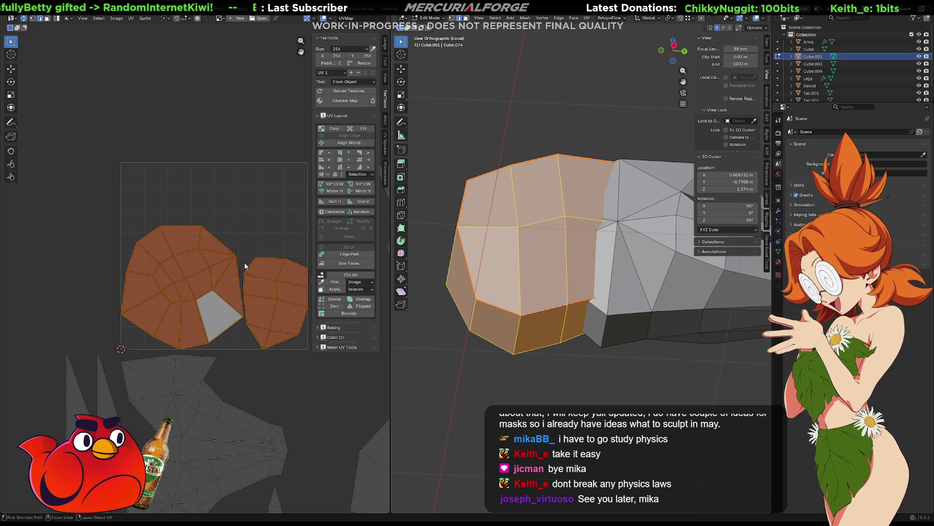
pyautogui.hotkey('ctrl', 'z')
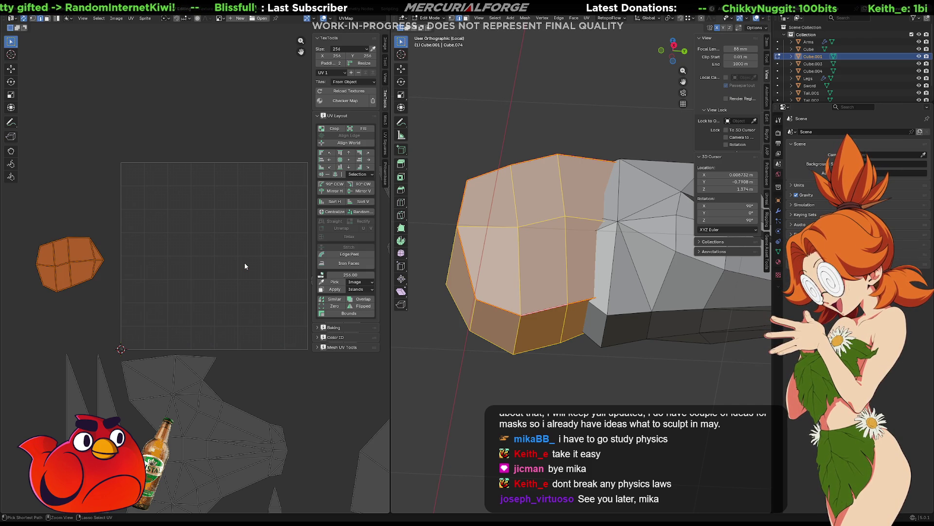
pyautogui.hotkey('ctrl', 'shift', 'z')
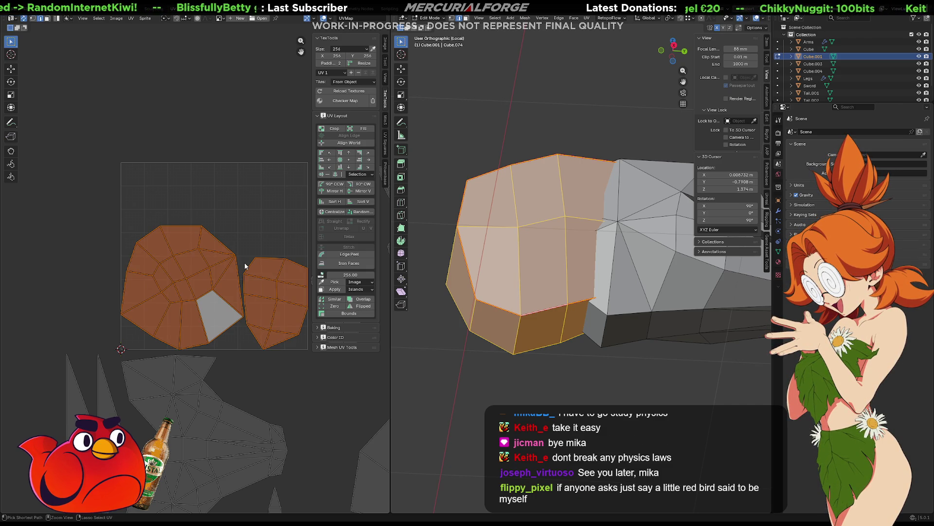
pyautogui.hotkey('ctrl', 'z')
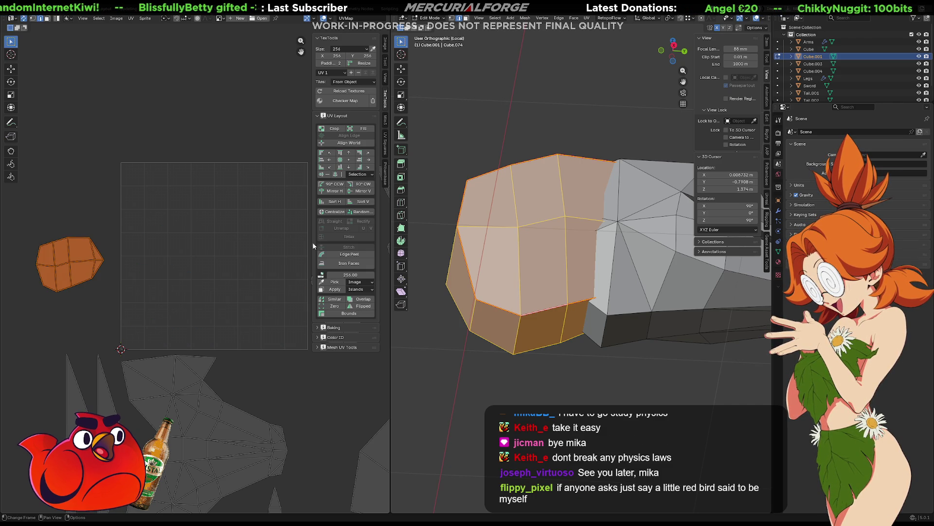
pyautogui.click(529, 376)
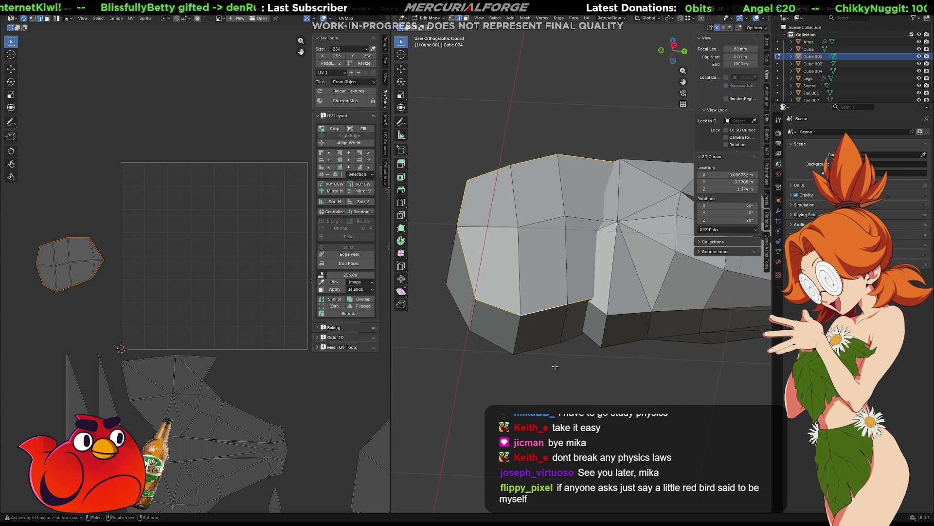
pyautogui.moveTo(566, 378); pyautogui.dragTo(501, 284, button='middle')
pyautogui.hotkey('alt', 'a')
pyautogui.press('l')
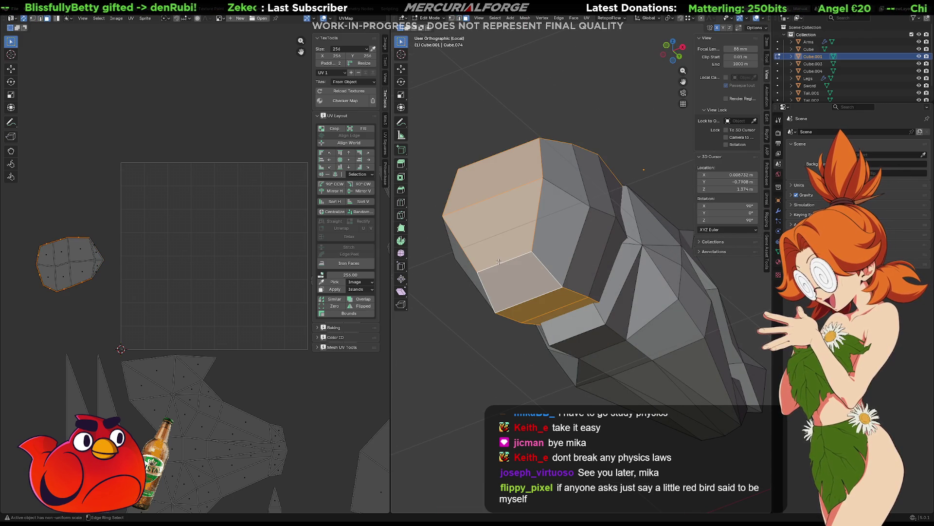
pyautogui.moveTo(489, 245)
pyautogui.mouseDown(button='middle')
pyautogui.moveTo(571, 307)
pyautogui.moveTo(444, 299)
pyautogui.moveTo(536, 232)
pyautogui.moveTo(547, 238)
pyautogui.moveTo(554, 277)
pyautogui.moveTo(519, 251)
pyautogui.moveTo(587, 239)
pyautogui.moveTo(573, 260)
pyautogui.mouseUp(button='middle')
pyautogui.scroll(2, 545, 224)
pyautogui.scroll(-5, 520, 251)
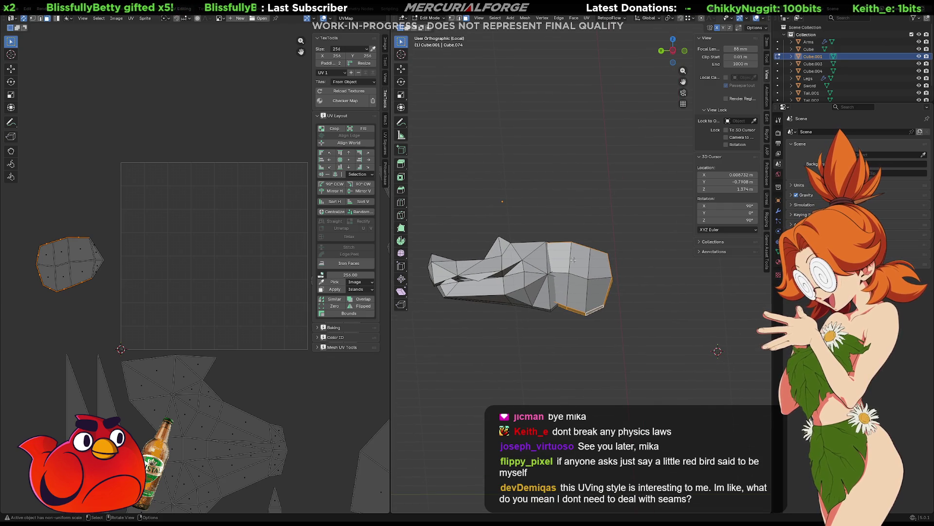
pyautogui.scroll(8, 573, 260)
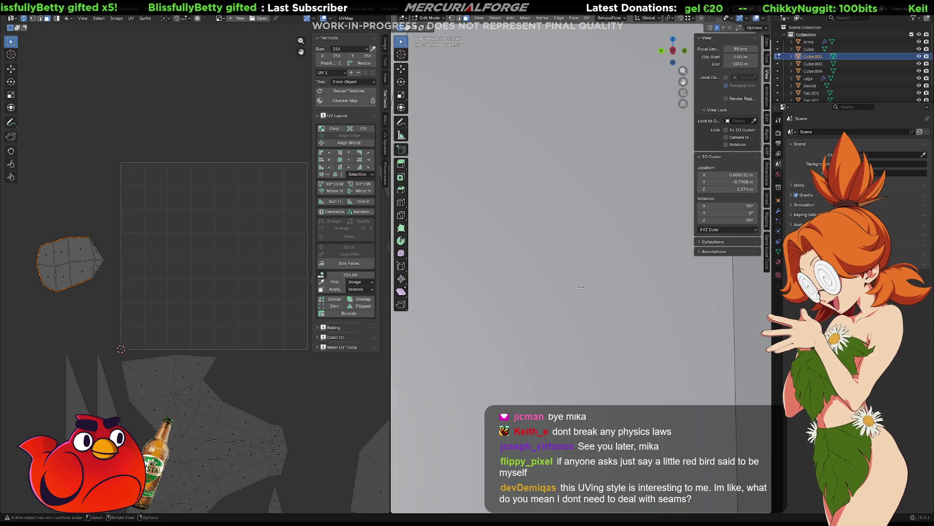
pyautogui.moveTo(573, 260)
pyautogui.mouseDown(button='middle')
pyautogui.moveTo(571, 290)
pyautogui.moveTo(461, 259)
pyautogui.moveTo(511, 278)
pyautogui.moveTo(509, 247)
pyautogui.moveTo(506, 268)
pyautogui.moveTo(550, 193)
pyautogui.moveTo(554, 213)
pyautogui.mouseUp(button='middle')
pyautogui.press('KP_Decimal')
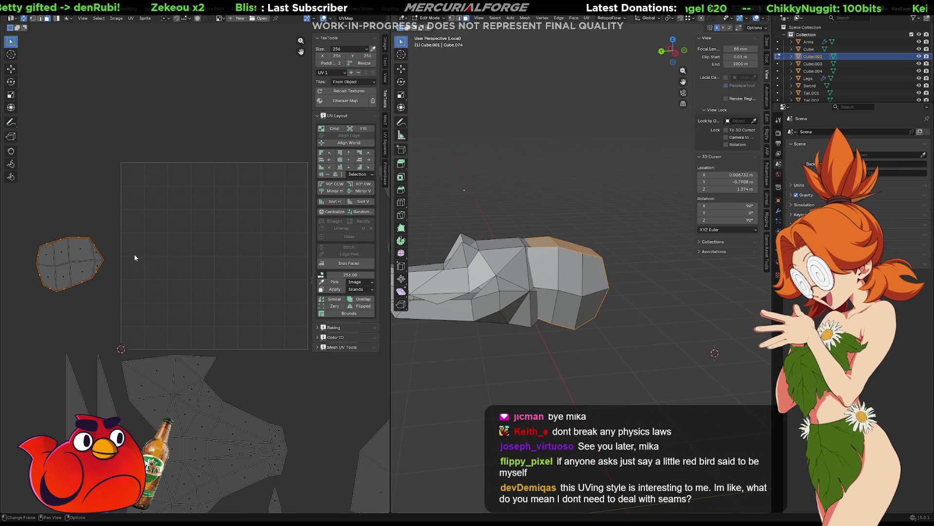
pyautogui.press('g')
# - Unwrap the piece Angle Based into a long vertical strip in the UV grid
pyautogui.click(241, 244)
pyautogui.press('u')
pyautogui.click(240, 248)
pyautogui.keyDown('ctrl'); pyautogui.hscroll(-3, 180, 244); pyautogui.keyUp('ctrl')
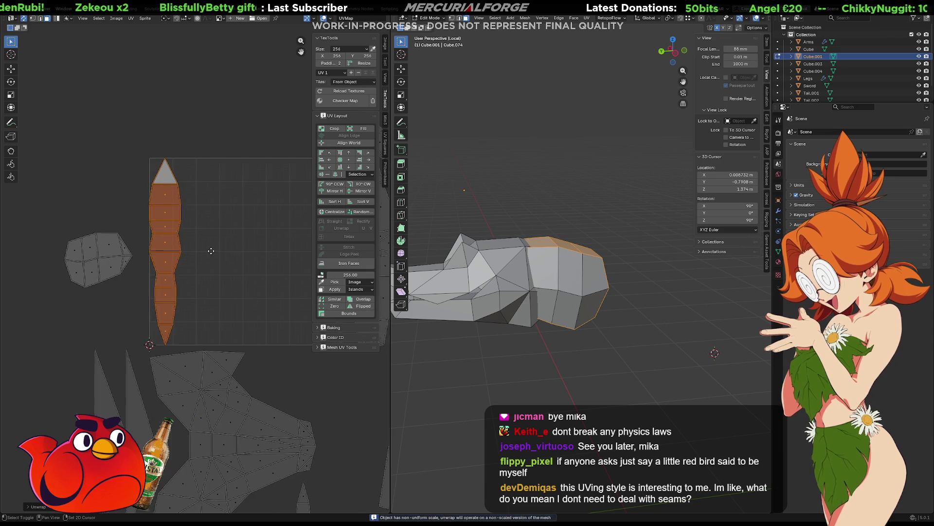
# - Select the cap island and move it into the 256×256 grid beside the strip
pyautogui.moveTo(154, 211)
pyautogui.mouseDown()
pyautogui.moveTo(91, 286)
pyautogui.moveTo(47, 310)
pyautogui.mouseUp()
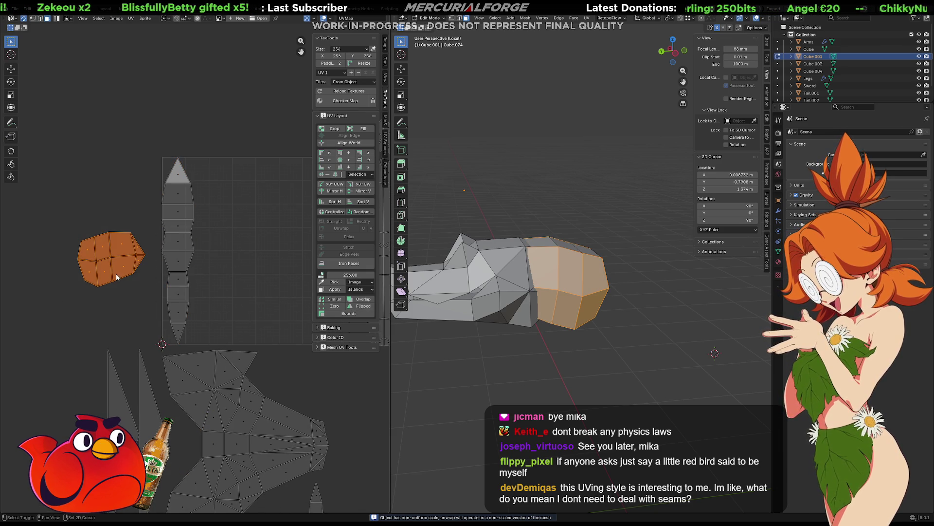
pyautogui.moveTo(112, 276); pyautogui.dragTo(107, 271, button='middle')
pyautogui.click(272, 249)
pyautogui.click(282, 225)
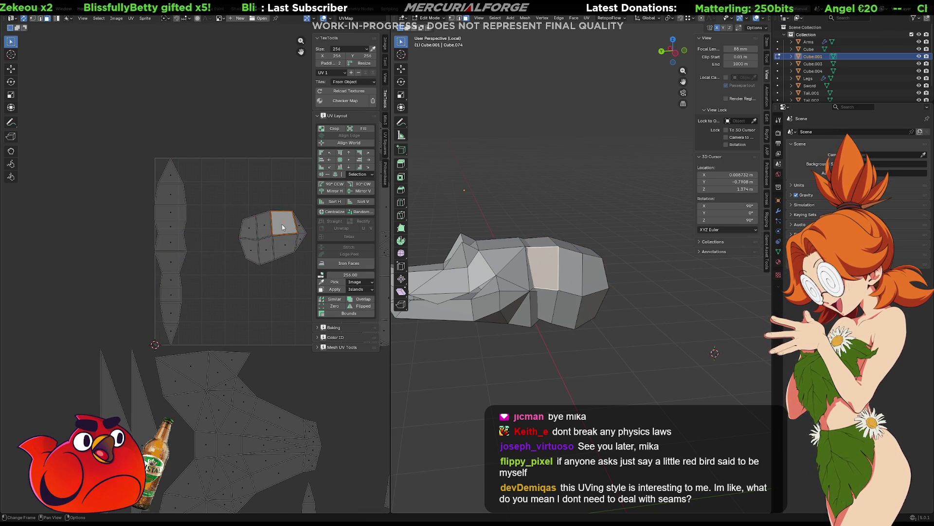
pyautogui.press('l')
pyautogui.moveTo(283, 226)
pyautogui.mouseDown()
pyautogui.moveTo(261, 298)
pyautogui.moveTo(278, 257)
pyautogui.moveTo(252, 217)
pyautogui.mouseUp()
pyautogui.moveTo(251, 217)
pyautogui.keyDown('ctrl'); pyautogui.mouseDown(button='middle')
pyautogui.moveTo(150, 242)
pyautogui.moveTo(243, 252)
pyautogui.moveTo(229, 259)
pyautogui.mouseUp(button='middle'); pyautogui.keyUp('ctrl')
pyautogui.click(151, 245)
pyautogui.moveTo(266, 190); pyautogui.dragTo(136, 304)
pyautogui.moveTo(118, 306)
pyautogui.mouseDown(button='middle')
pyautogui.moveTo(198, 300)
pyautogui.moveTo(170, 304)
pyautogui.mouseUp(button='middle')
pyautogui.moveTo(428, 302); pyautogui.dragTo(676, 314, button='middle')
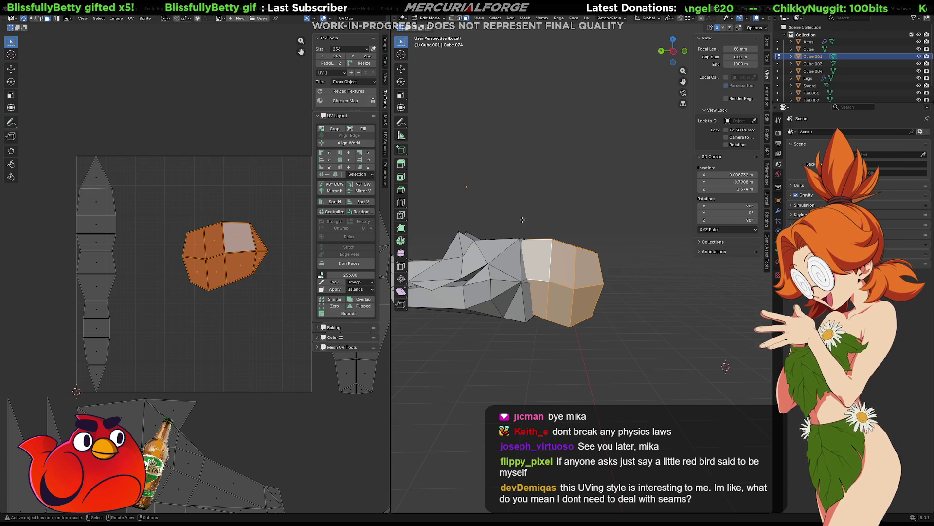
pyautogui.keyDown('shift'); pyautogui.moveTo(551, 299); pyautogui.dragTo(574, 289, button='middle'); pyautogui.keyUp('shift')
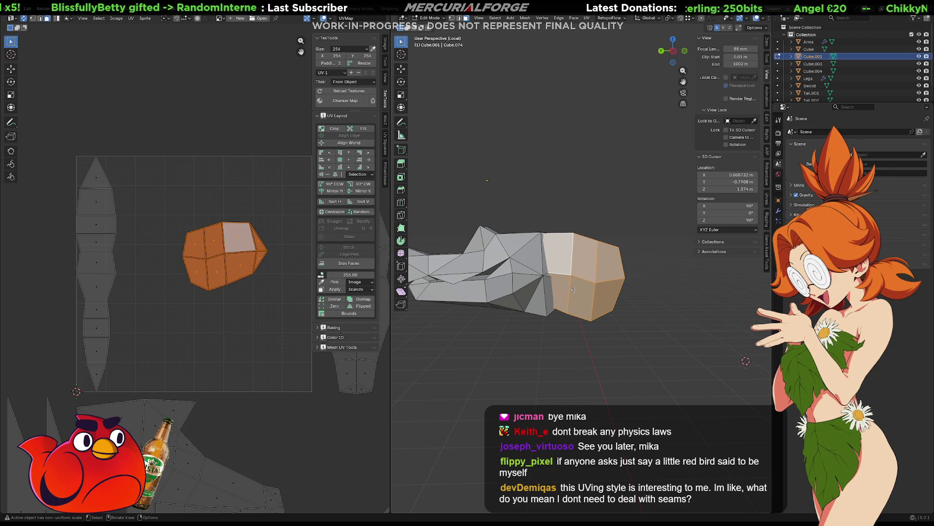
pyautogui.moveTo(574, 289); pyautogui.dragTo(404, 284, button='middle')
pyautogui.moveTo(116, 292); pyautogui.dragTo(144, 278, button='middle')
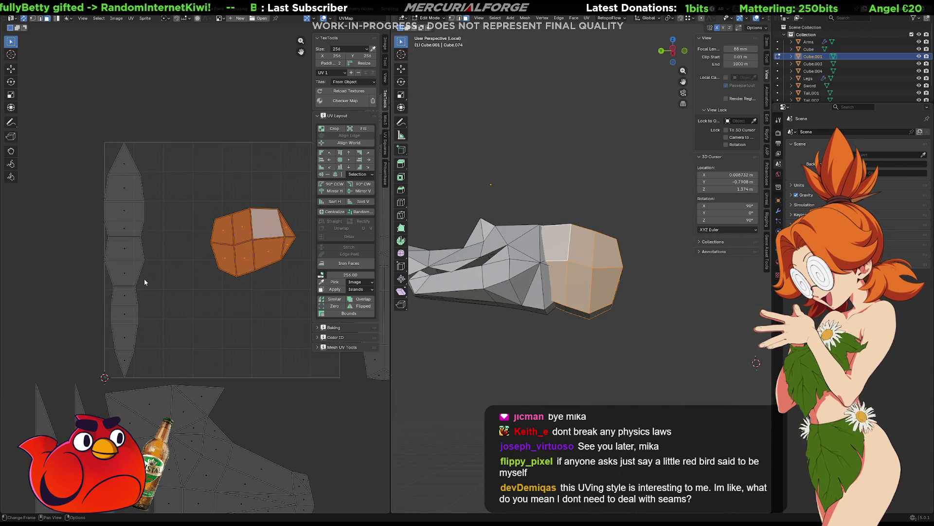
pyautogui.moveTo(169, 108); pyautogui.dragTo(99, 392)
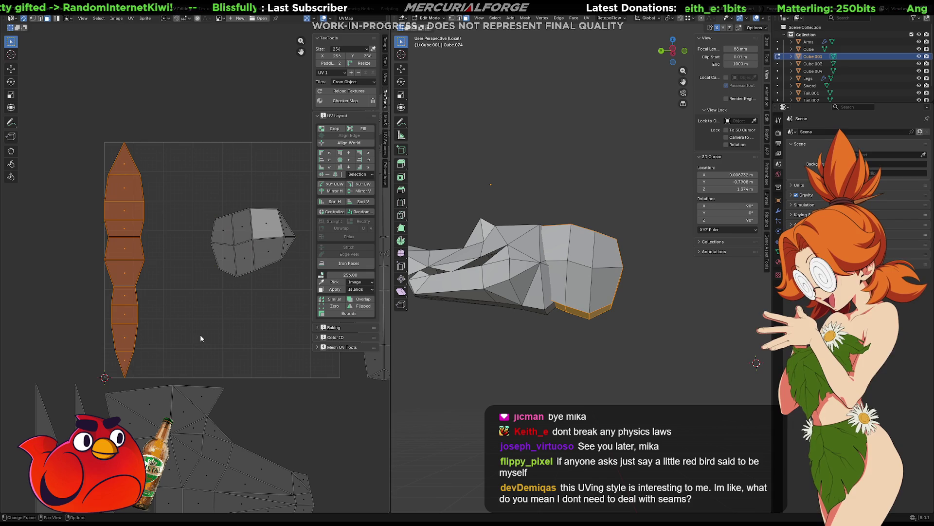
pyautogui.press('g')
pyautogui.click(138, 345)
pyautogui.scroll(-4, 174, 302)
pyautogui.click(227, 256)
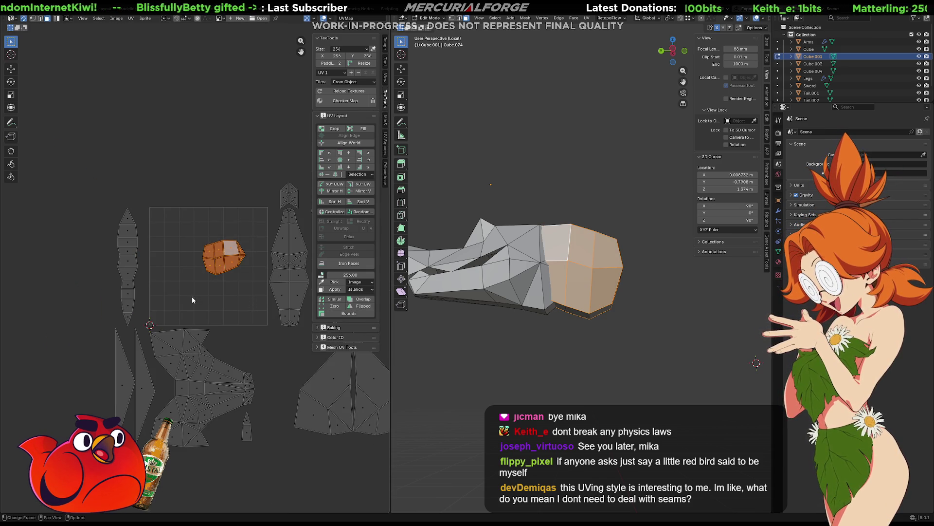
pyautogui.press('g')
pyautogui.click(106, 343)
pyautogui.moveTo(106, 344); pyautogui.dragTo(81, 306, button='middle')
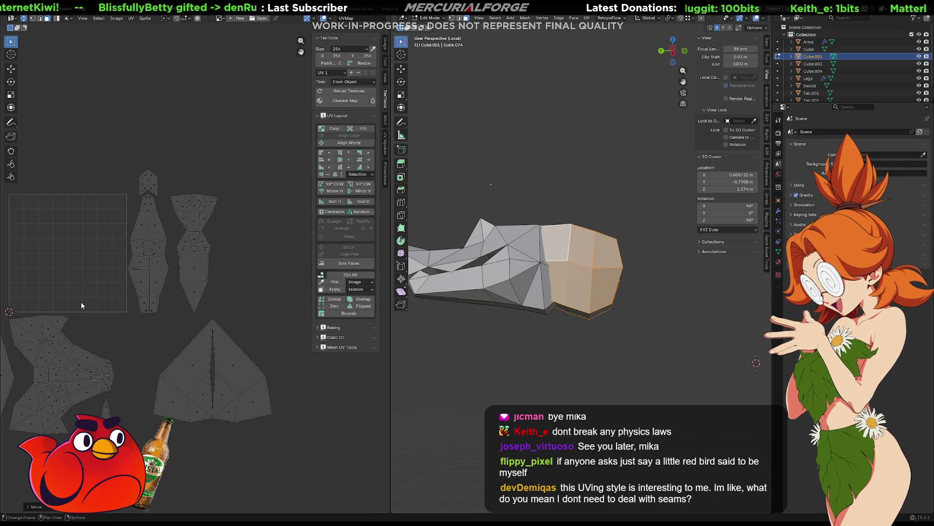
pyautogui.scroll(-2, 81, 307)
pyautogui.scroll(5, 294, 271)
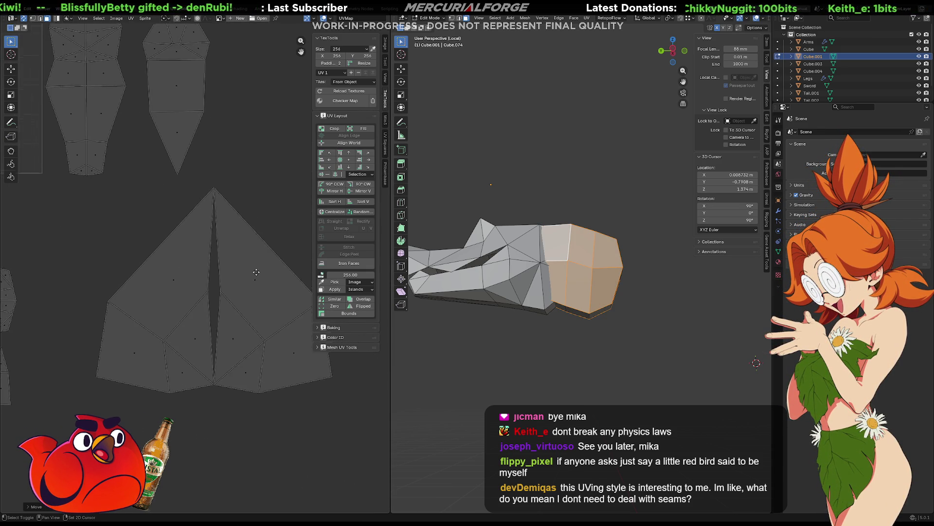
pyautogui.moveTo(269, 275); pyautogui.dragTo(223, 291, button='middle')
pyautogui.moveTo(294, 210); pyautogui.dragTo(188, 477)
pyautogui.moveTo(237, 385); pyautogui.dragTo(271, 373, button='middle')
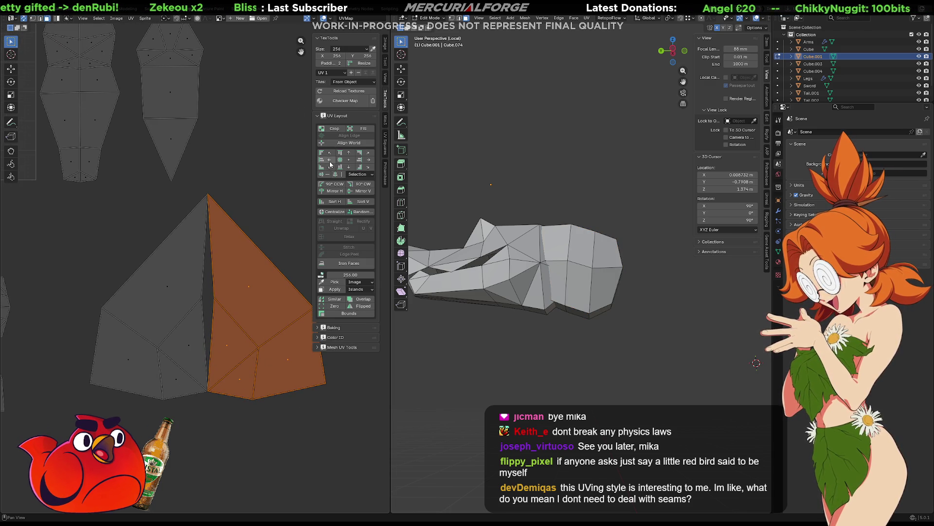
pyautogui.click(334, 193)
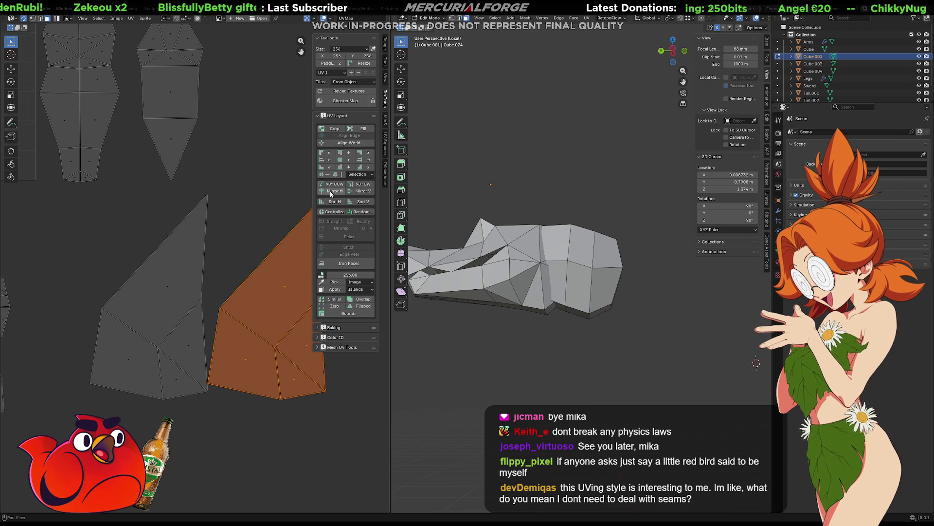
pyautogui.press('g')
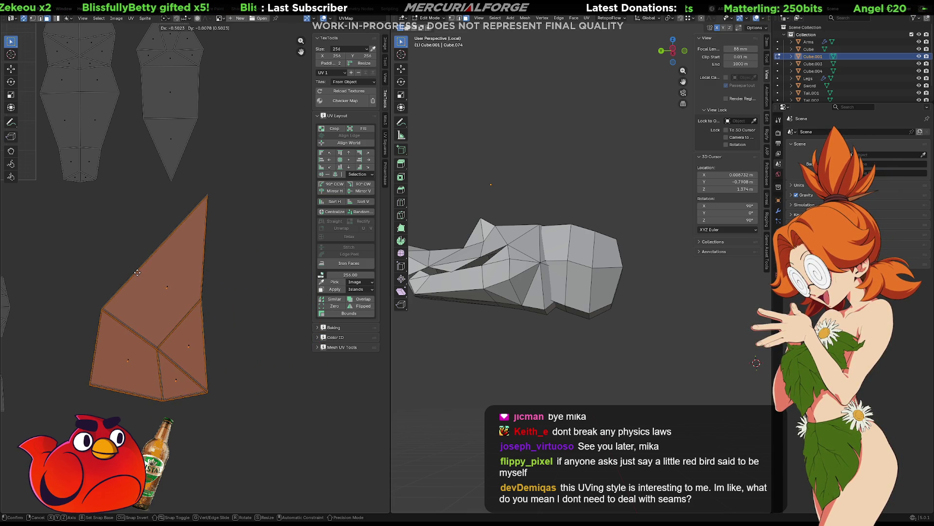
pyautogui.click(137, 276)
pyautogui.scroll(2, 191, 229)
pyautogui.moveTo(191, 229)
pyautogui.mouseDown(button='middle')
pyautogui.moveTo(253, 195)
pyautogui.moveTo(242, 192)
pyautogui.mouseUp(button='middle')
pyautogui.scroll(-1, 253, 195)
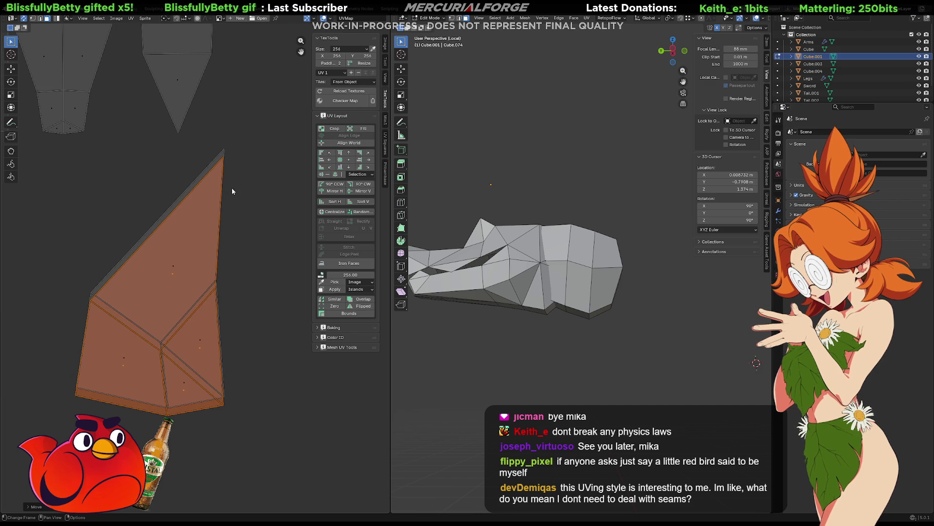
pyautogui.moveTo(260, 147)
pyautogui.mouseDown()
pyautogui.moveTo(130, 407)
pyautogui.moveTo(62, 428)
pyautogui.moveTo(63, 443)
pyautogui.mouseUp()
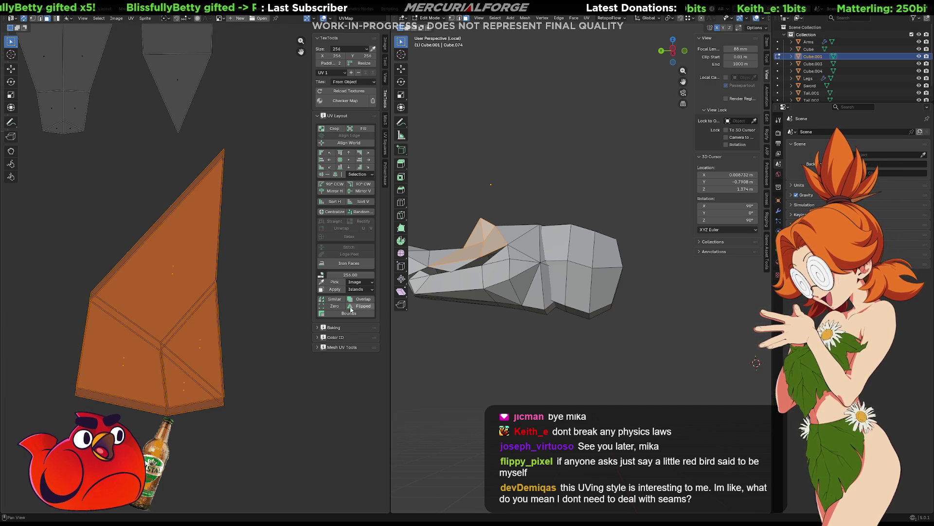
pyautogui.click(330, 298)
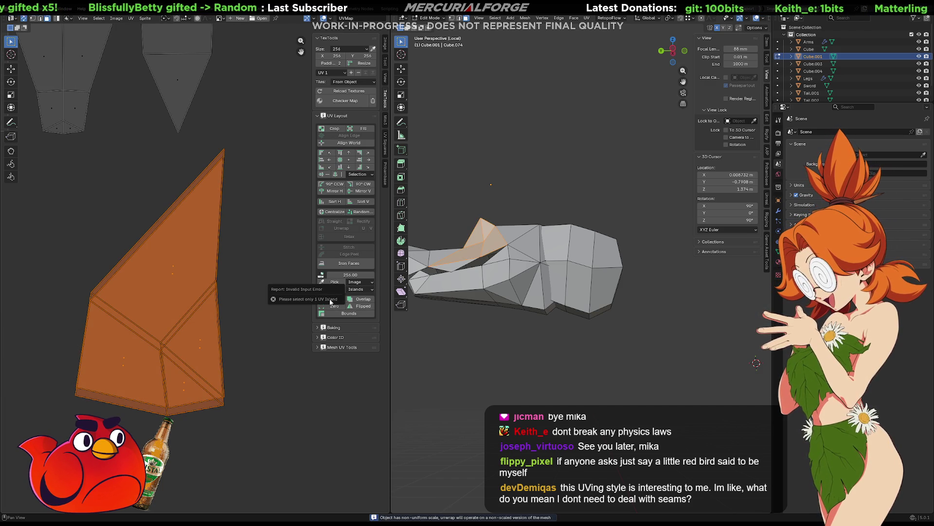
pyautogui.hotkey('ctrl', 'z')
pyautogui.hotkey('ctrl', 'shift', 'z')
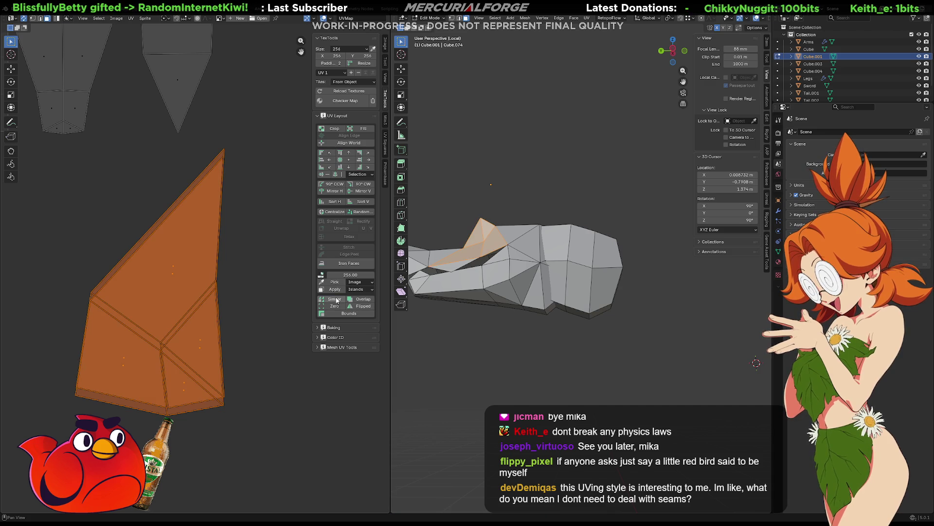
pyautogui.hotkey('ctrl', 'z')
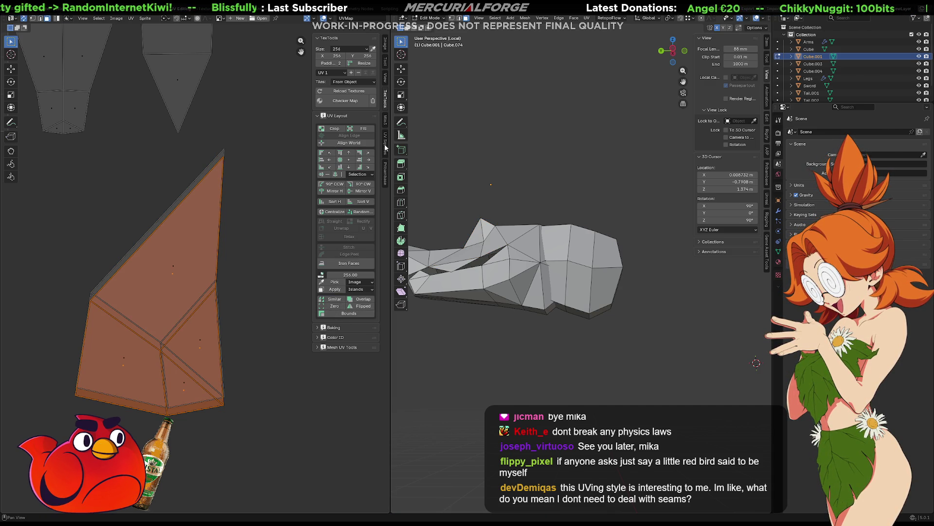
pyautogui.click(387, 122)
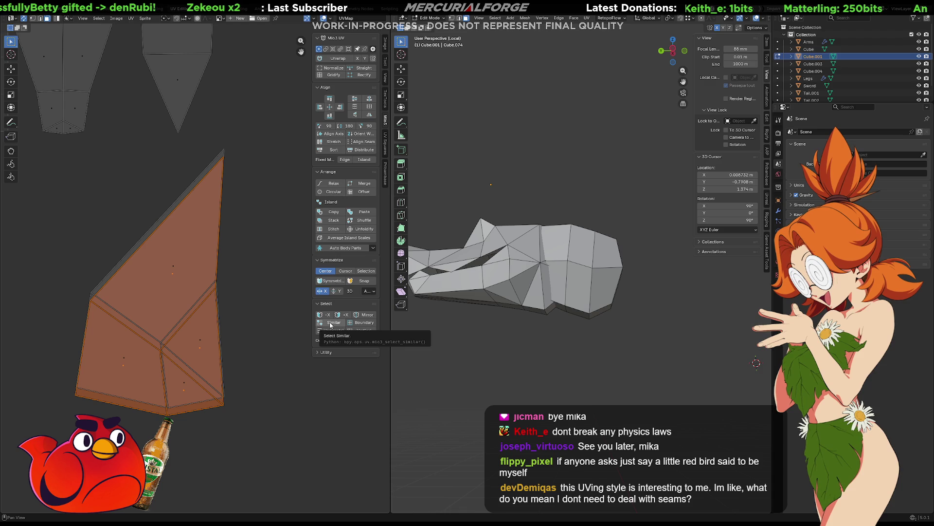
pyautogui.click(331, 325)
pyautogui.hotkey('ctrl', 'z')
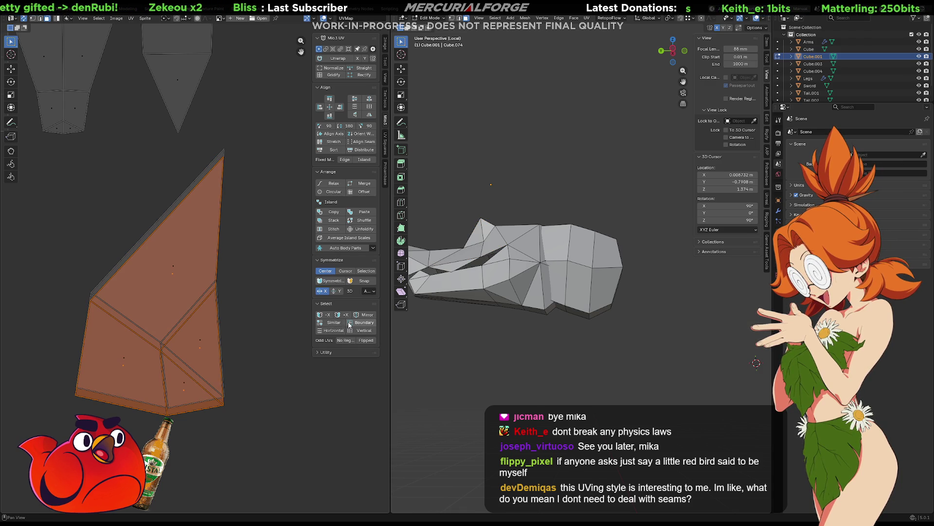
pyautogui.click(386, 78)
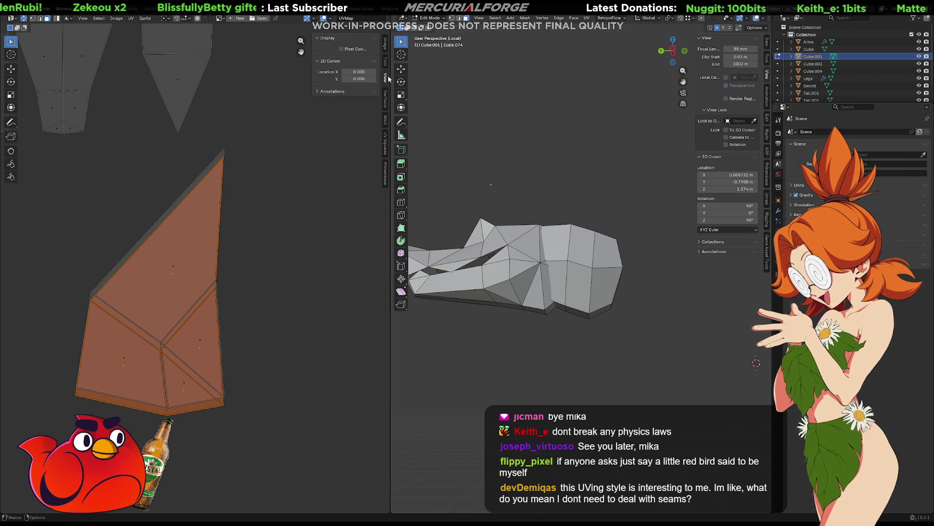
pyautogui.click(386, 138)
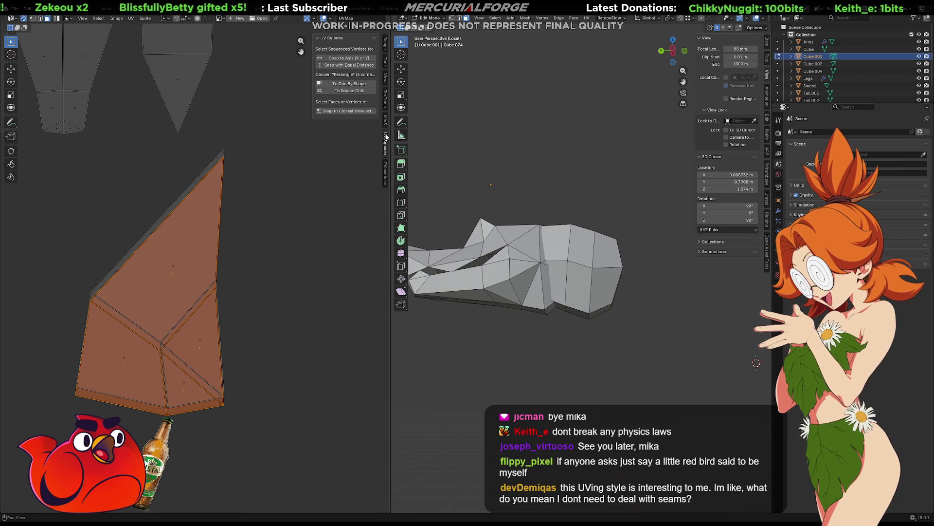
pyautogui.click(386, 120)
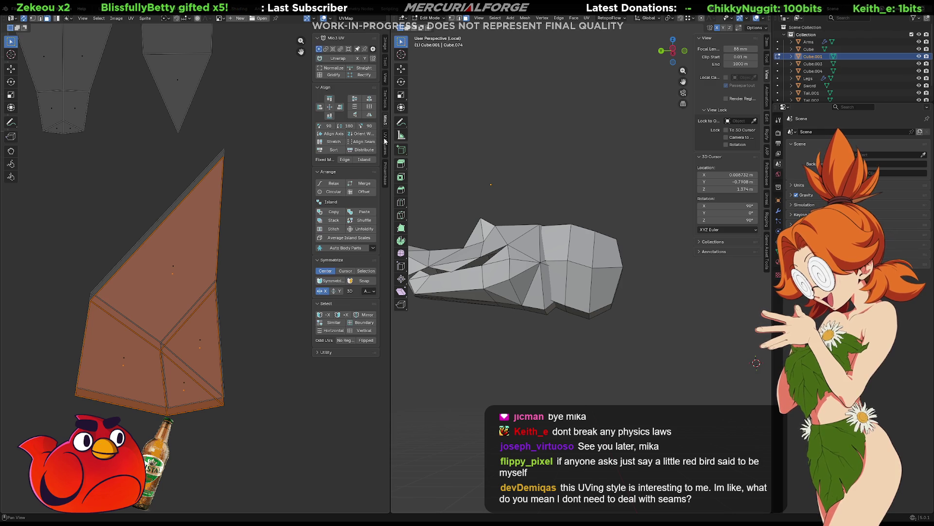
pyautogui.click(385, 97)
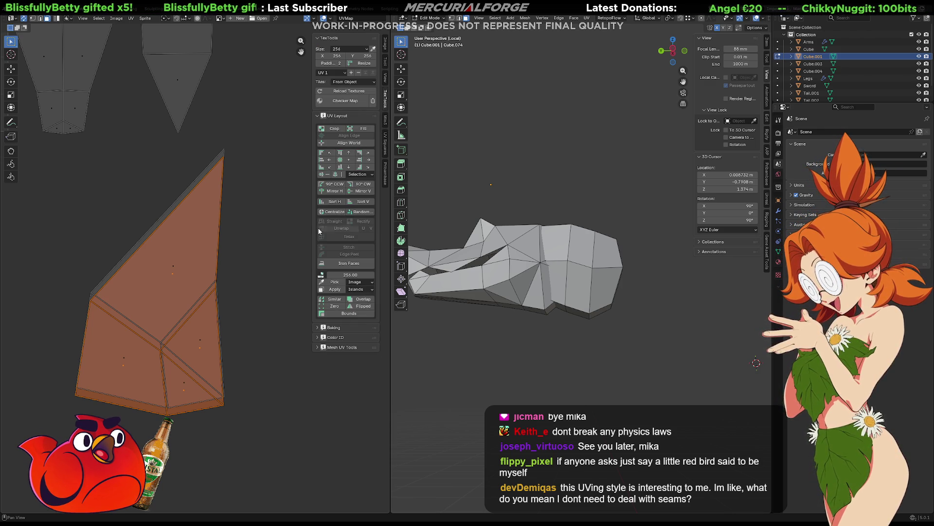
# - Shift the pointed UV island slightly and deselect it
pyautogui.scroll(-4, 292, 263)
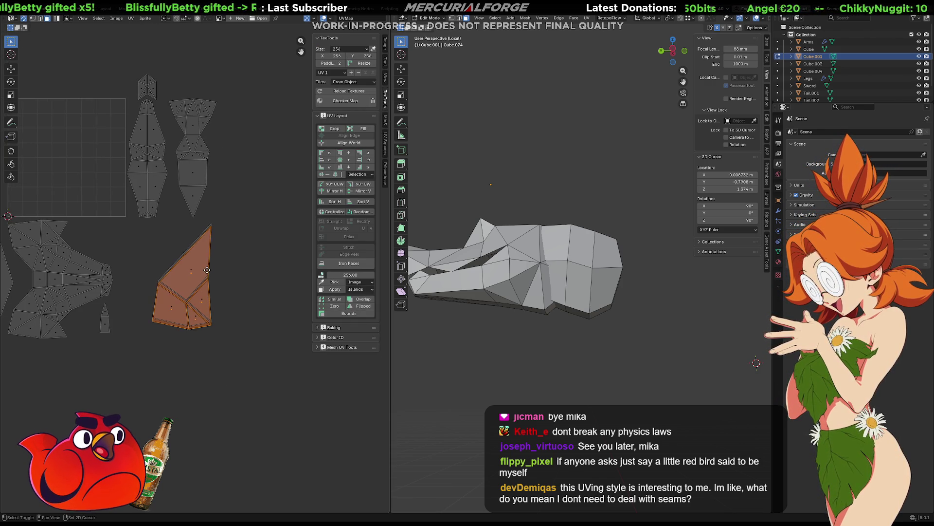
pyautogui.scroll(5, 231, 283)
pyautogui.press('g')
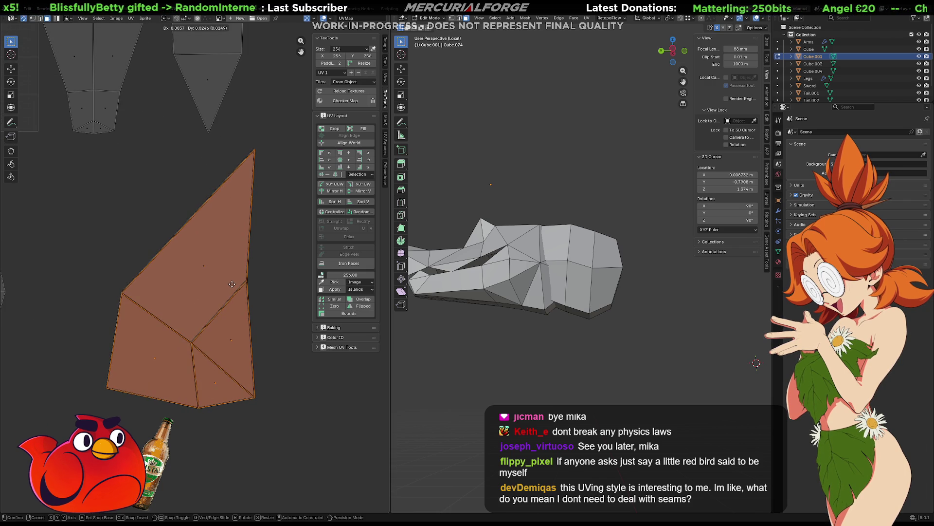
pyautogui.click(234, 289)
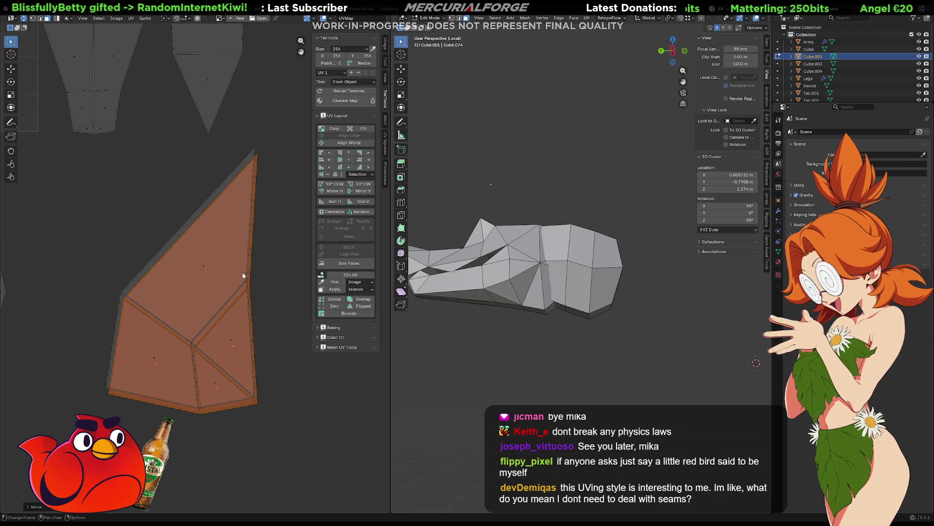
pyautogui.click(270, 209)
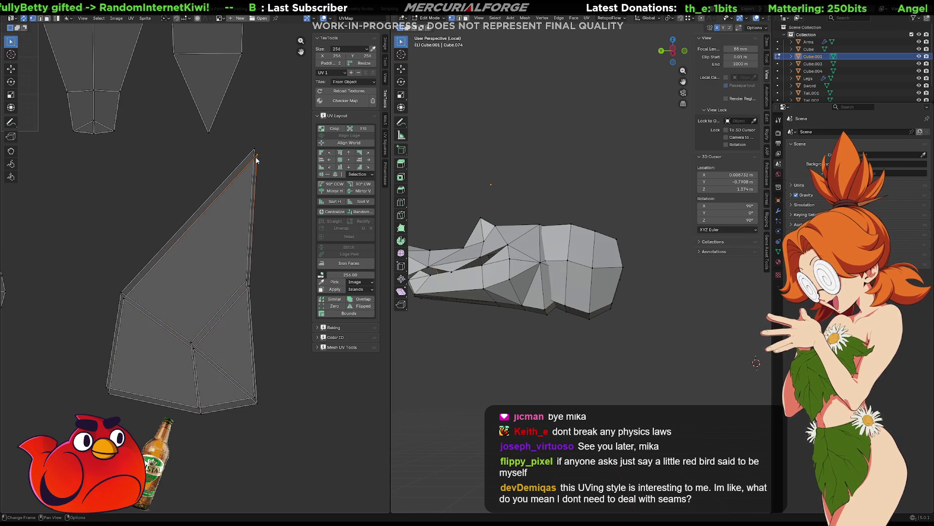
# - Start and cancel a move of the selected UV edge, then show the Snap options
pyautogui.press('g')
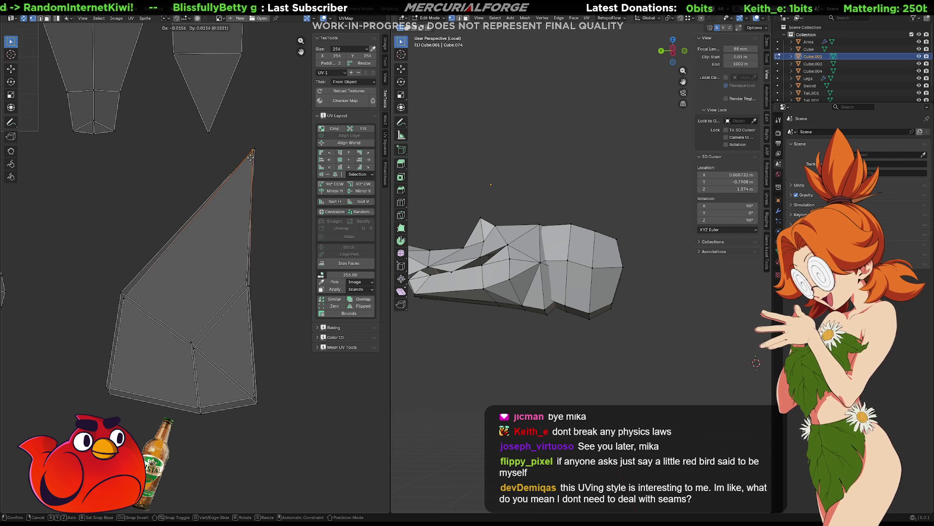
pyautogui.press('Escape')
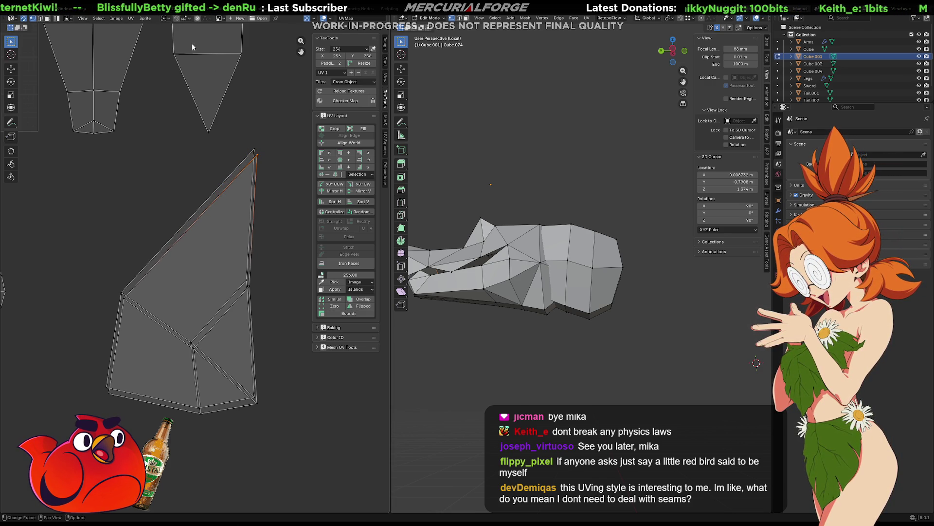
pyautogui.click(186, 19)
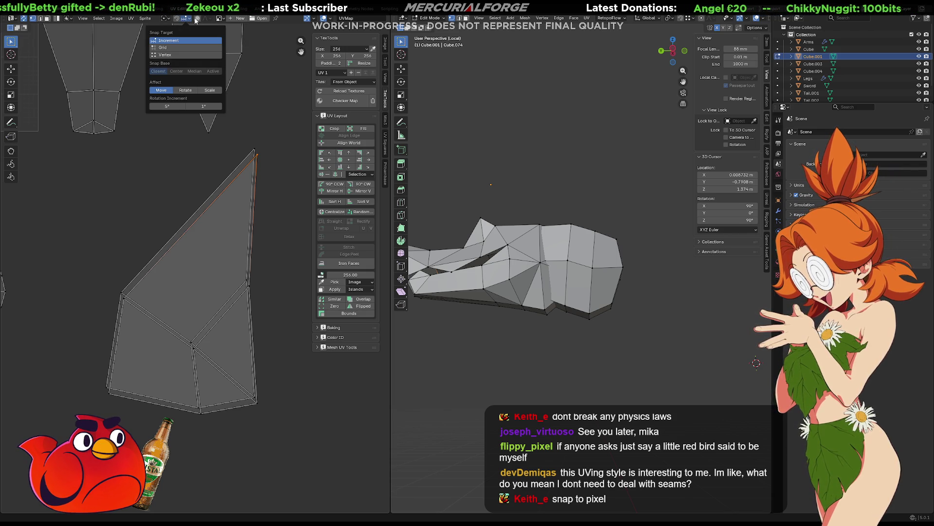
# - Set UV Round to Pixels to Corner and nudge the island's top vertex slightly
pyautogui.click(130, 18)
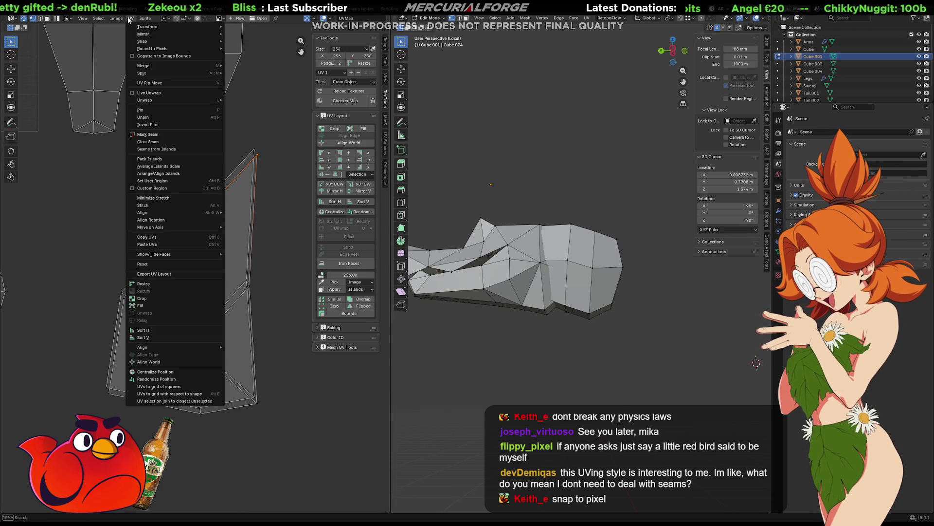
pyautogui.moveTo(186, 50)
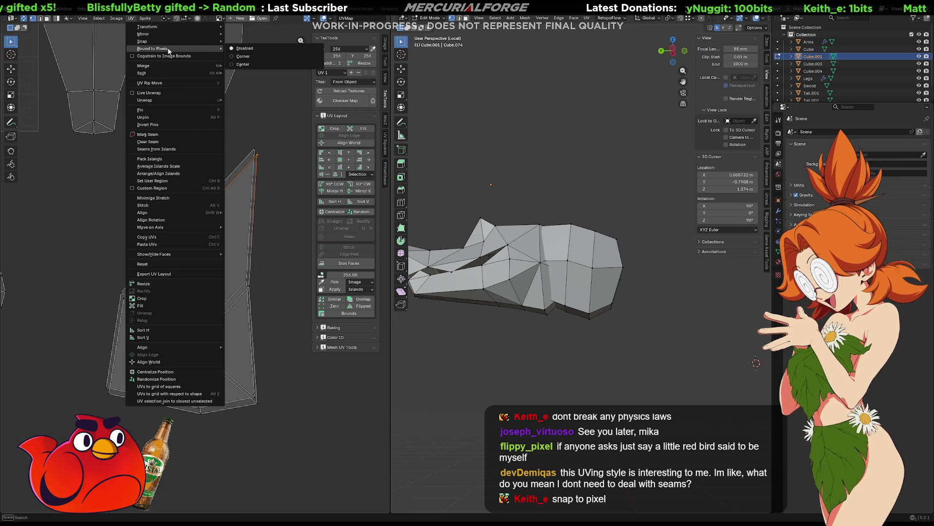
pyautogui.click(255, 56)
pyautogui.press('g')
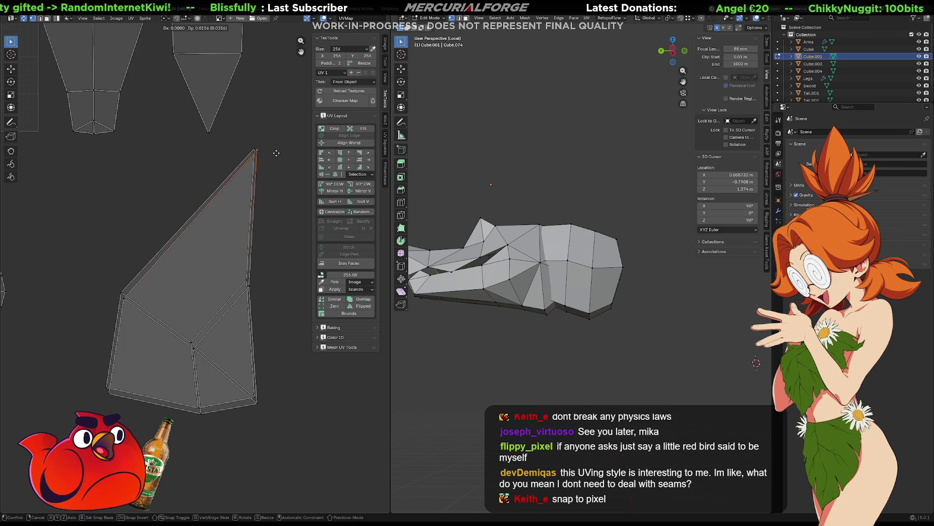
pyautogui.click(272, 154)
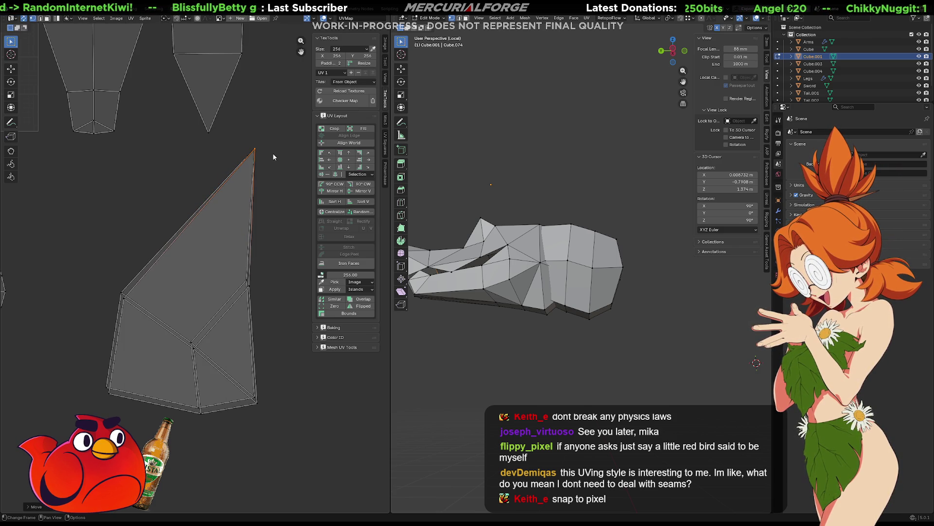
# - Set the UV snap target to Vertex
pyautogui.scroll(4, 264, 143)
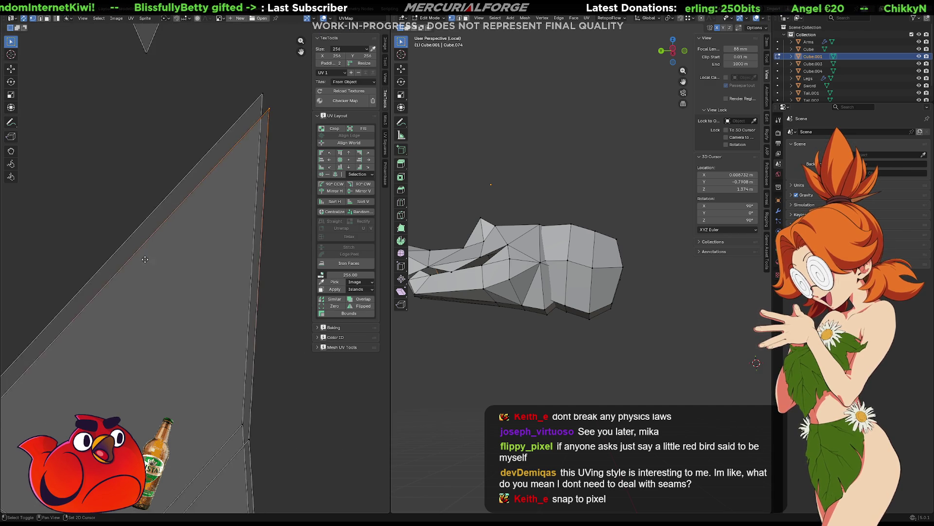
pyautogui.scroll(-2, 153, 243)
pyautogui.scroll(-3, 155, 246)
pyautogui.scroll(1, 194, 205)
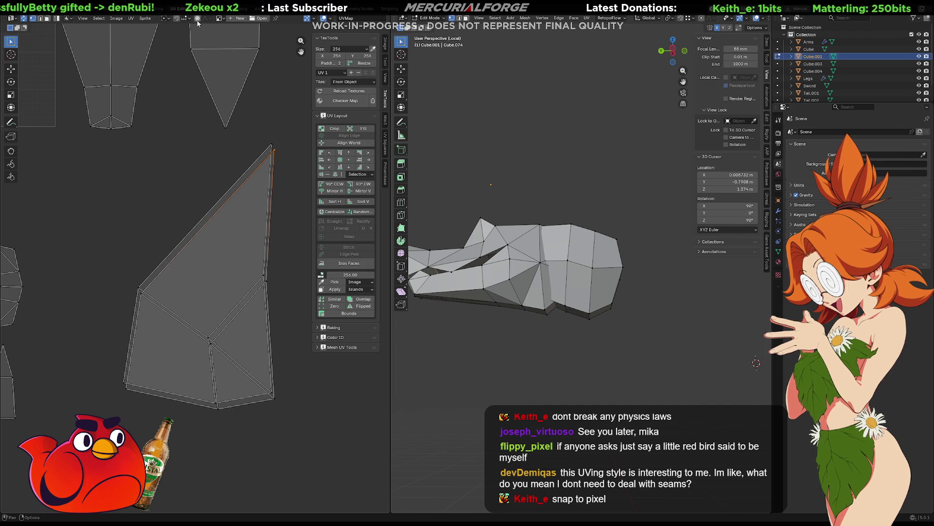
pyautogui.click(186, 20)
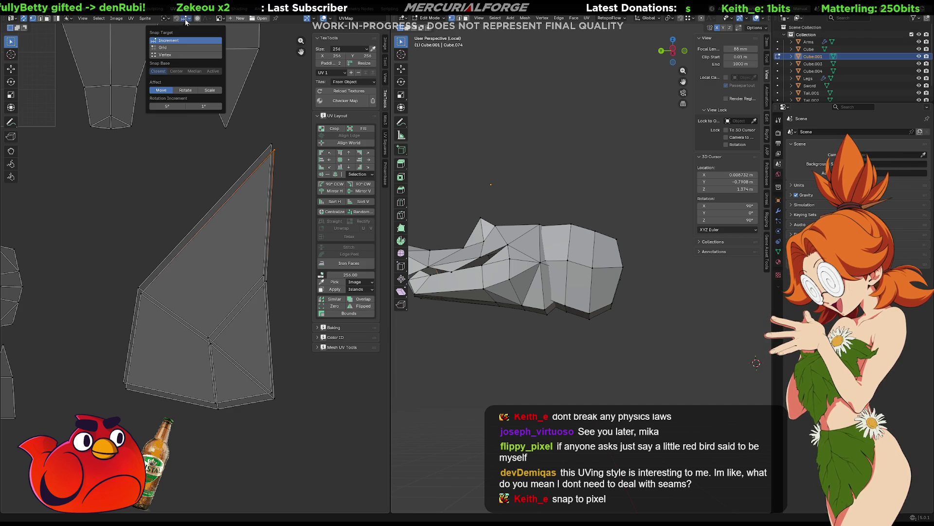
pyautogui.click(170, 55)
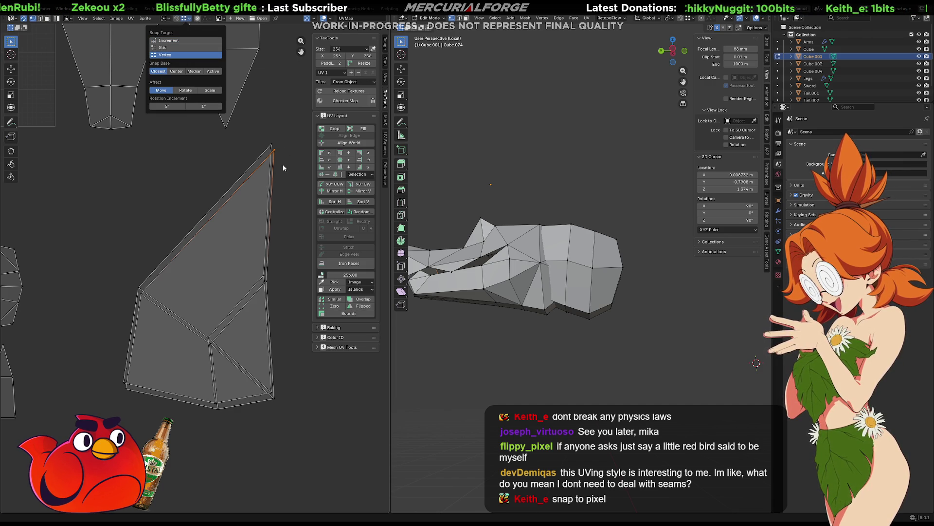
# - Snap the tip vertex onto the top vertex and drag the bottom vertices into tidier positions
pyautogui.press('g')
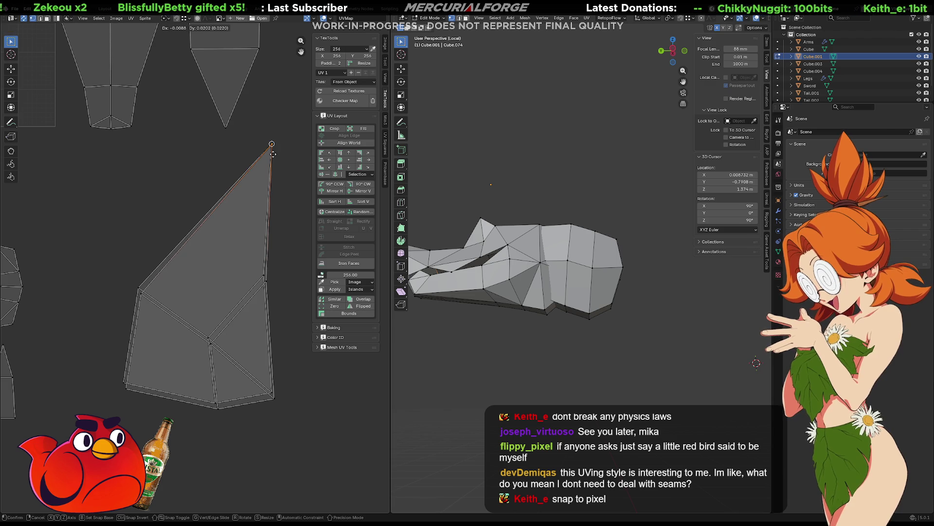
pyautogui.click(273, 154)
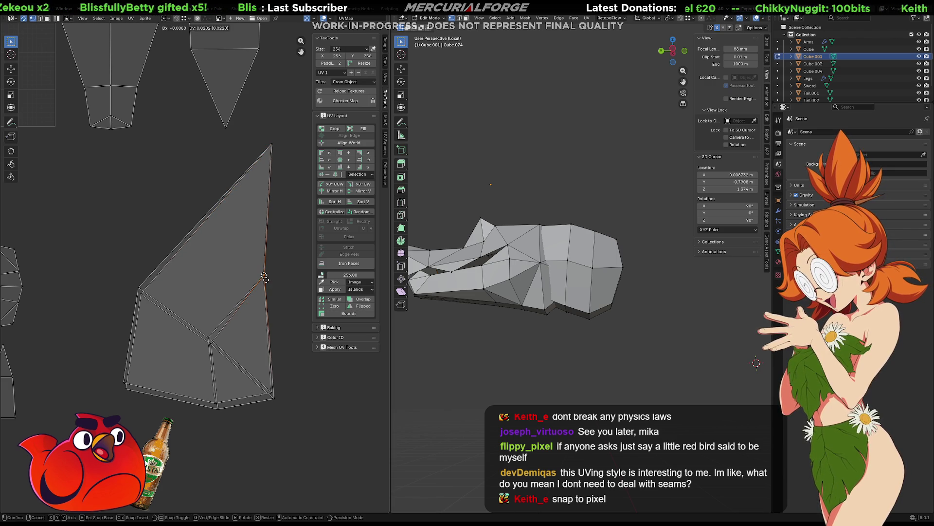
pyautogui.click(141, 294)
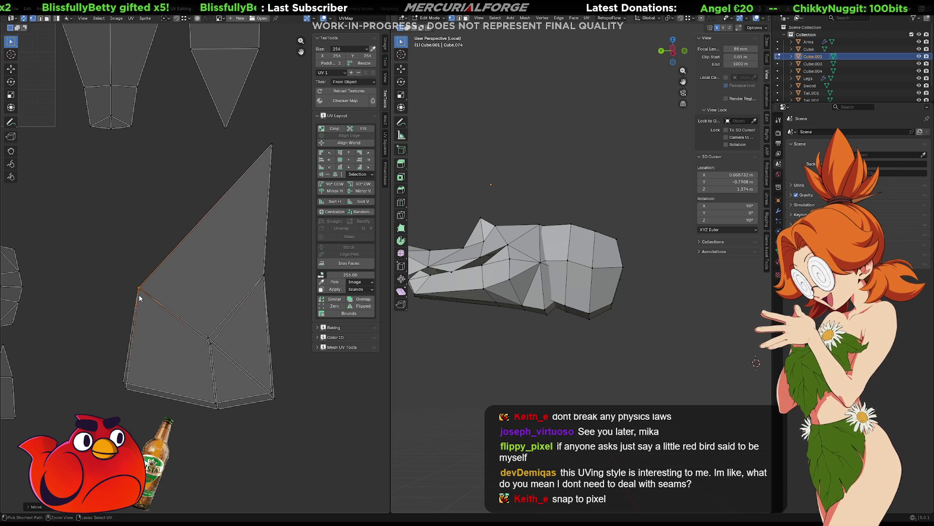
pyautogui.click(206, 340)
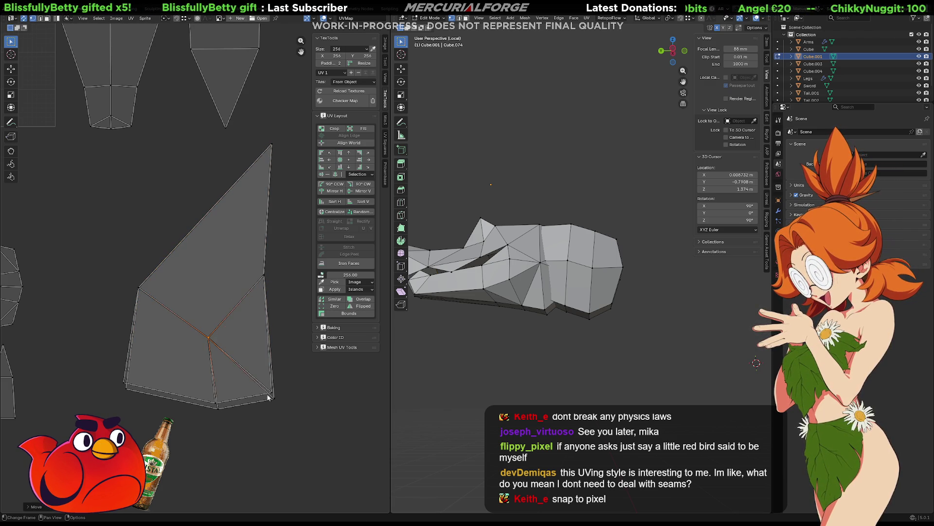
pyautogui.moveTo(274, 401); pyautogui.dragTo(272, 394)
pyautogui.click(211, 407)
pyautogui.moveTo(212, 407)
pyautogui.mouseDown()
pyautogui.moveTo(110, 384)
pyautogui.moveTo(126, 383)
pyautogui.mouseUp()
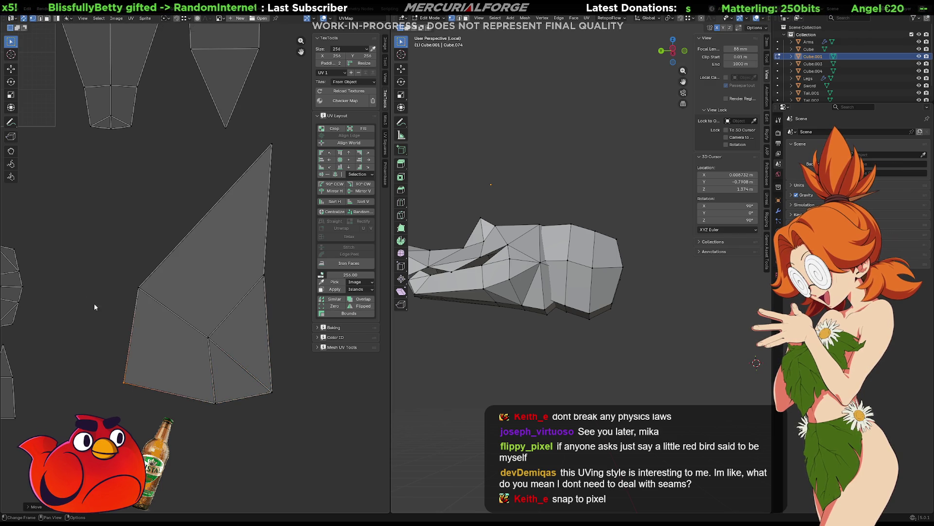
pyautogui.scroll(-5, 219, 289)
pyautogui.scroll(3, 221, 257)
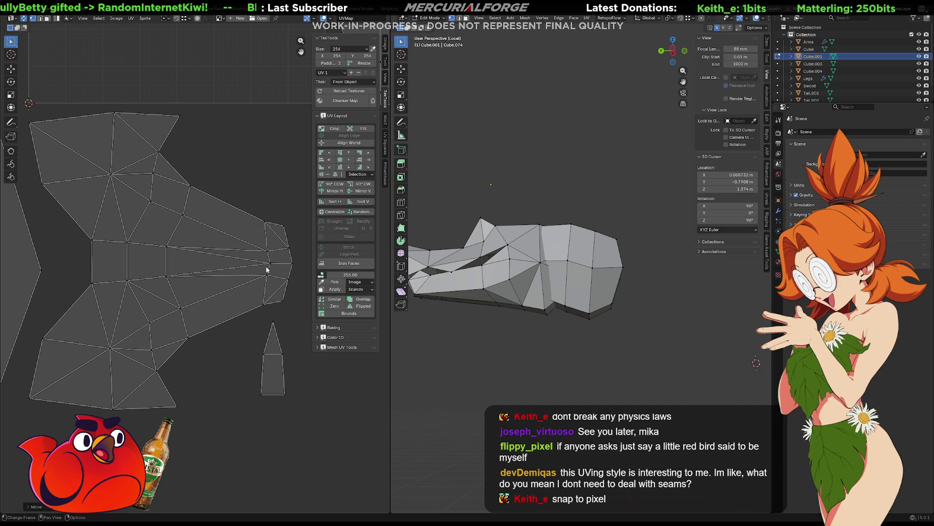
# - Move the right-tip and top-tip vertices of the body UV island downward
pyautogui.click(292, 268)
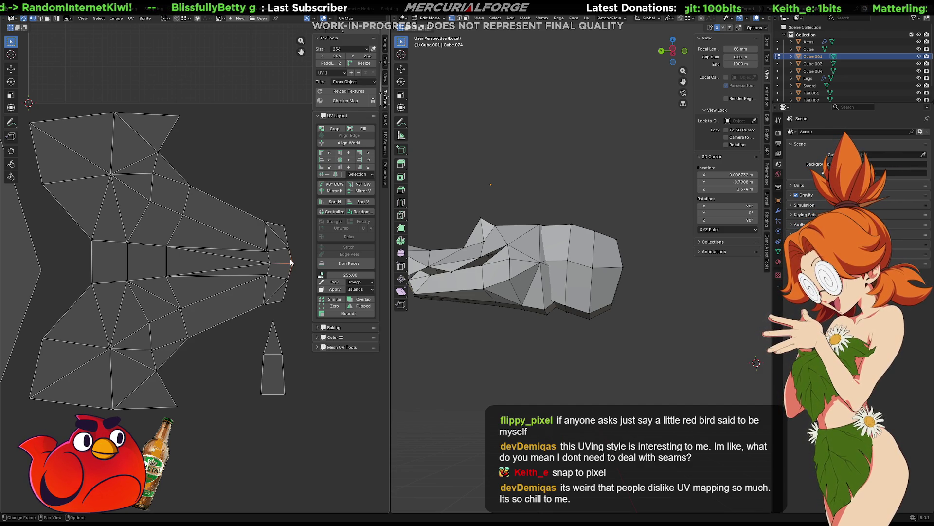
pyautogui.press('g')
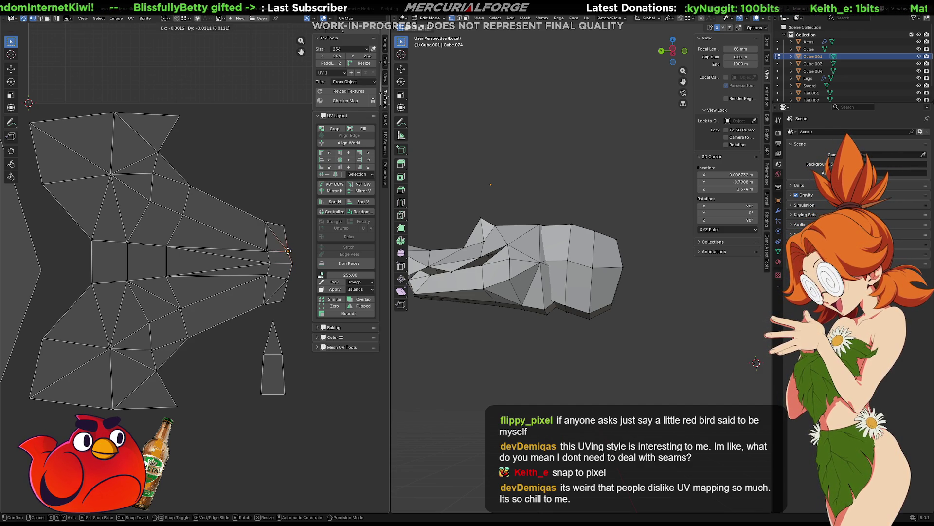
pyautogui.click(289, 278)
pyautogui.press('g')
pyautogui.click(282, 300)
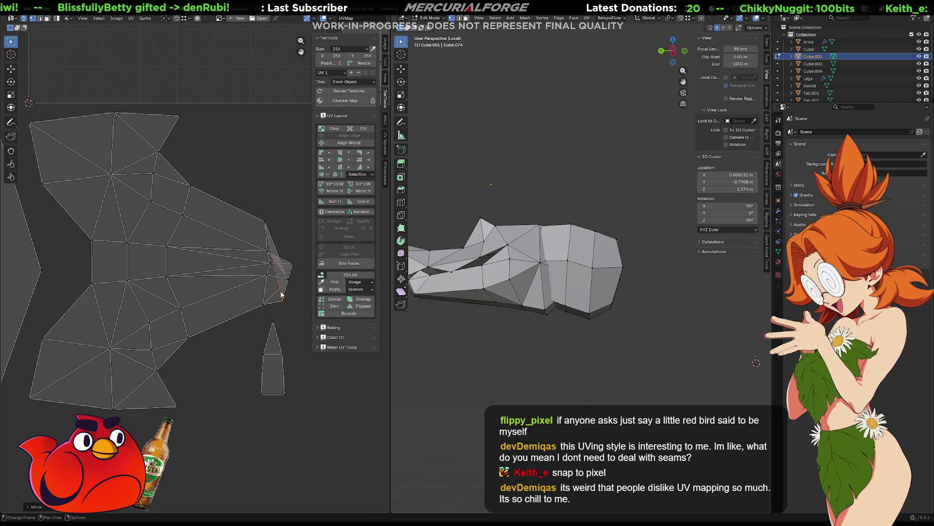
pyautogui.press('g')
pyautogui.click(266, 282)
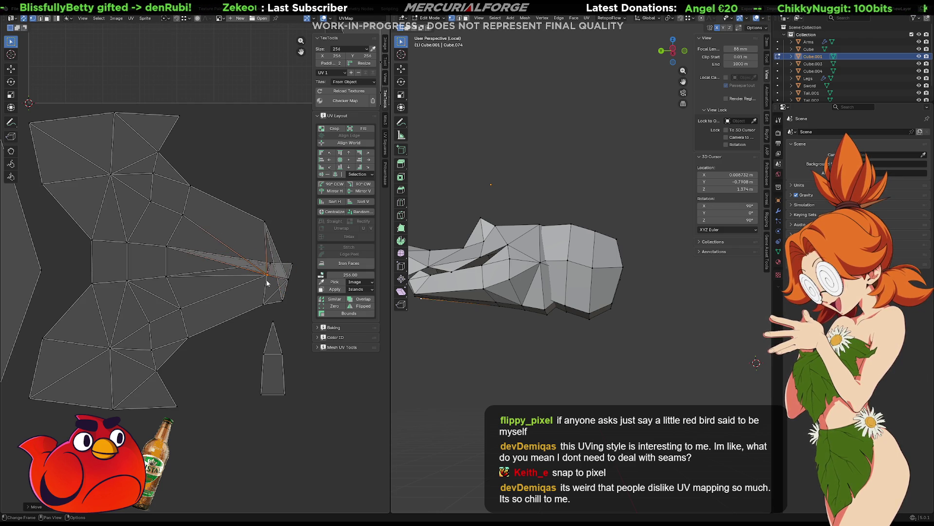
pyautogui.click(266, 226)
pyautogui.press('g')
pyautogui.click(263, 296)
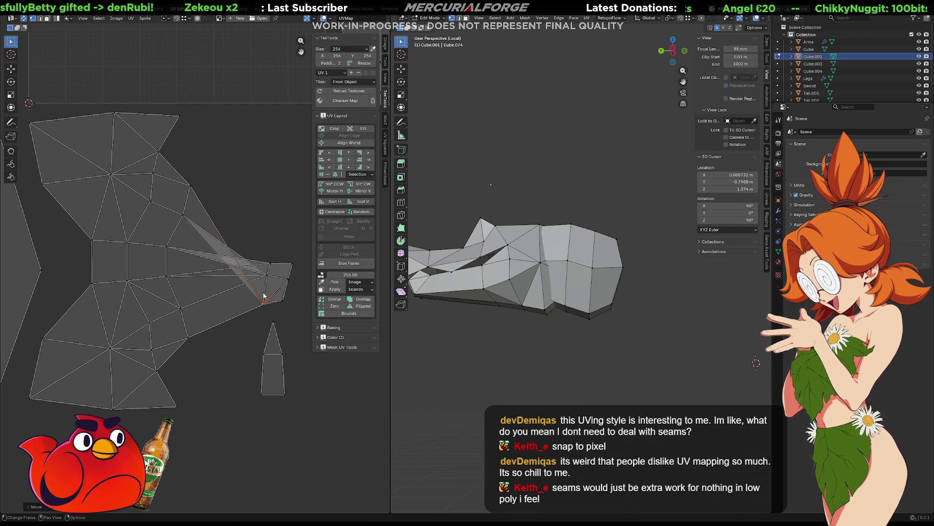
# - Reposition the selected vertex near the bottom of the island's tip
pyautogui.scroll(2, 280, 320)
pyautogui.scroll(2, 279, 326)
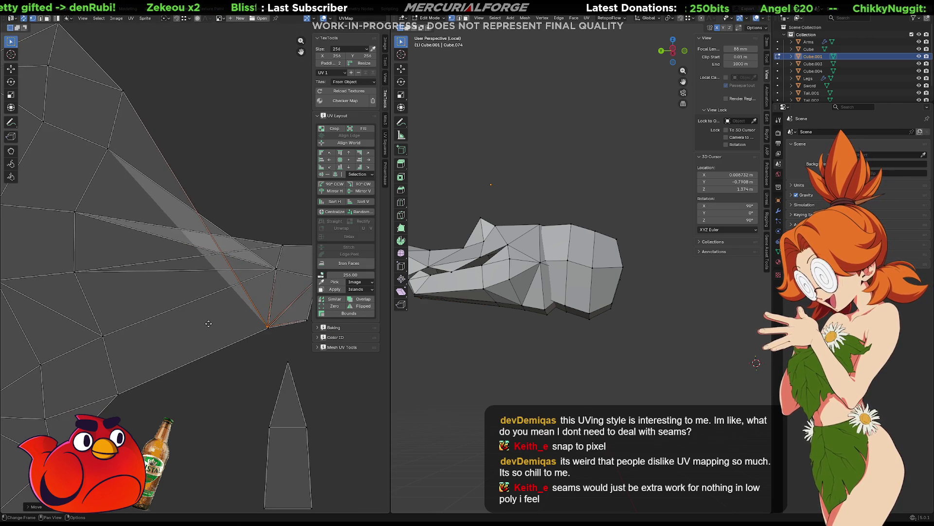
pyautogui.moveTo(272, 333); pyautogui.dragTo(244, 327, button='middle')
pyautogui.press('g')
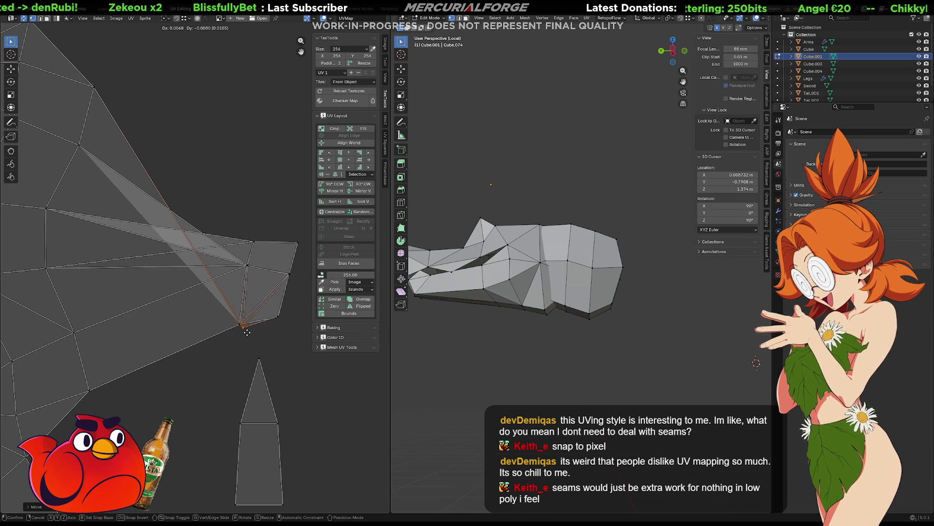
pyautogui.click(240, 330)
pyautogui.press('g')
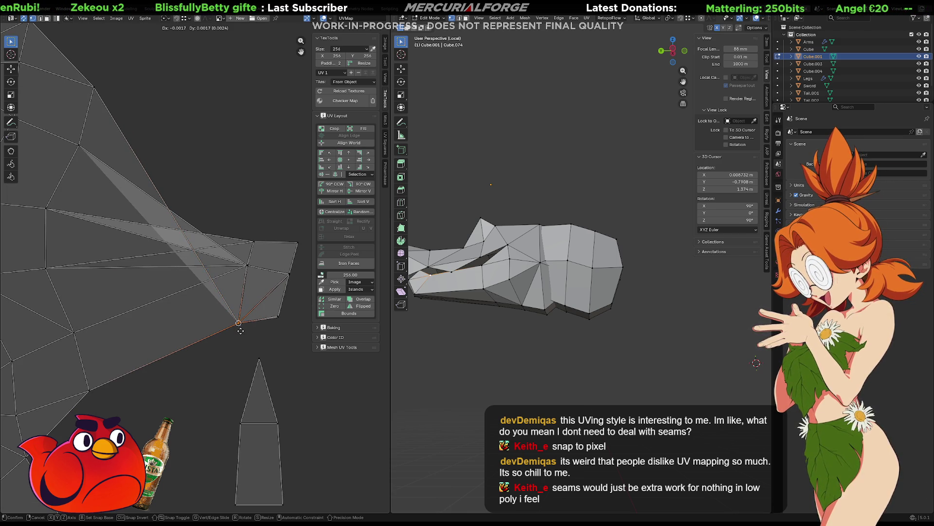
pyautogui.click(240, 331)
# - Adjust the vertices at the tip's bottom edge and right corner
pyautogui.click(279, 317)
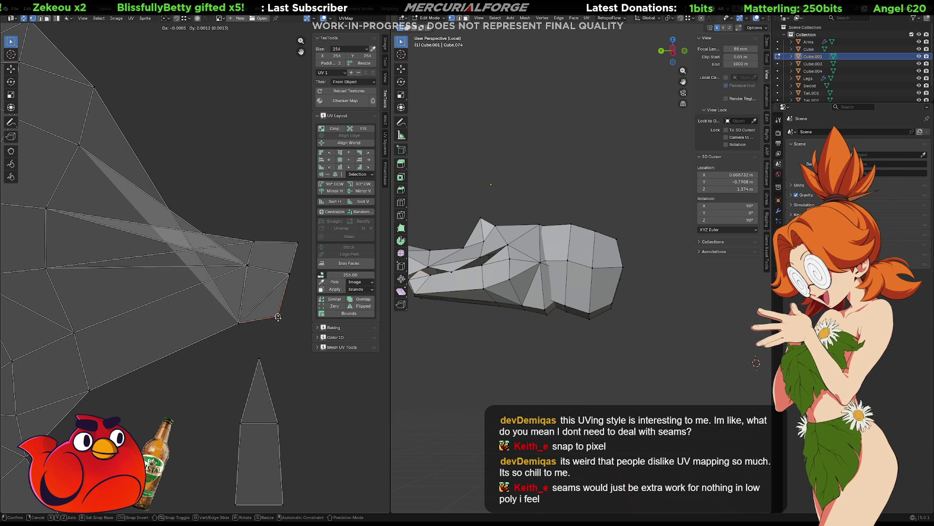
pyautogui.click(290, 274)
pyautogui.press('g')
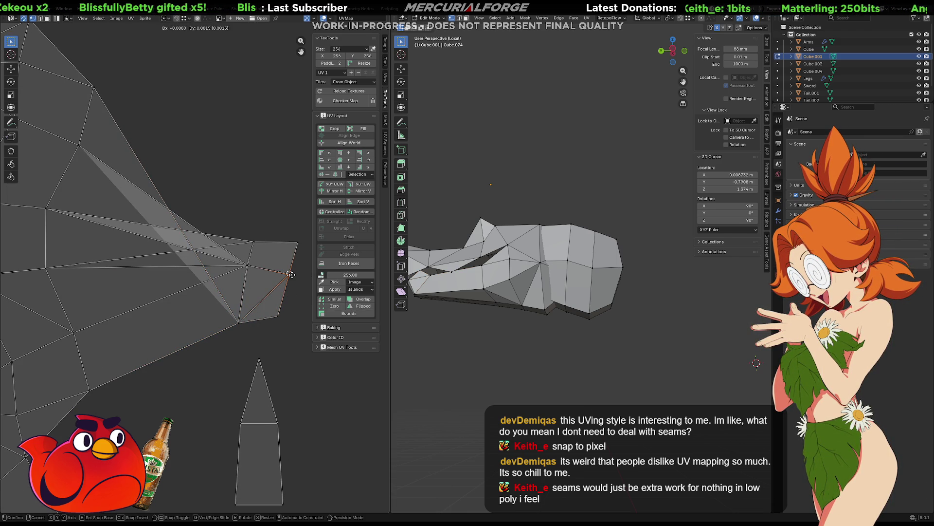
pyautogui.click(291, 271)
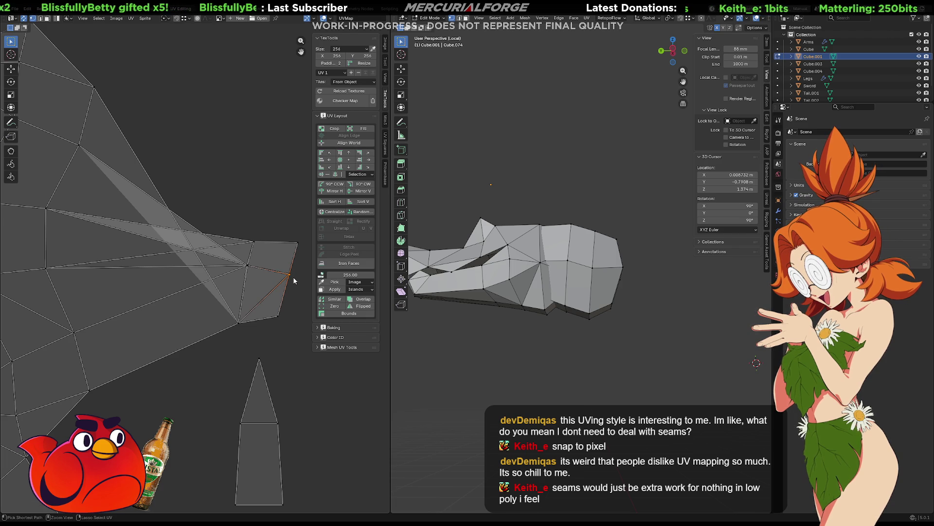
pyautogui.click(294, 272)
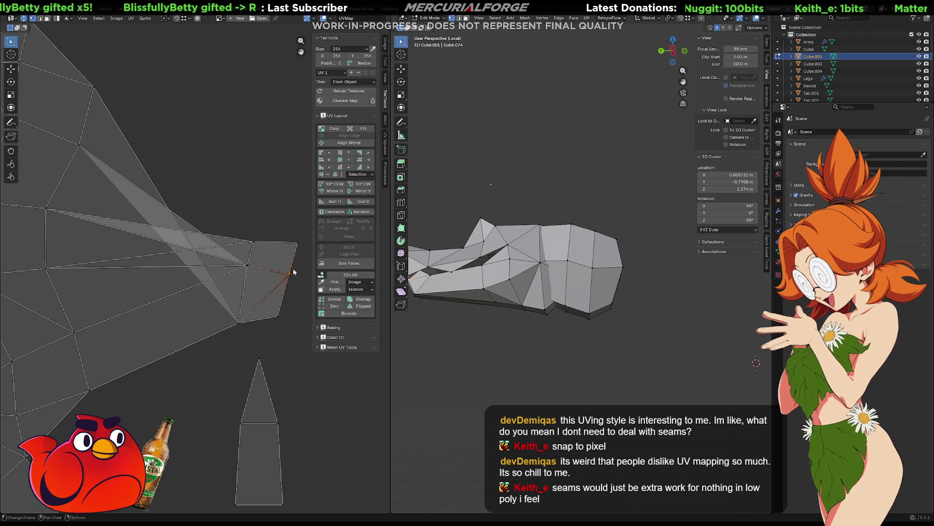
pyautogui.press('g')
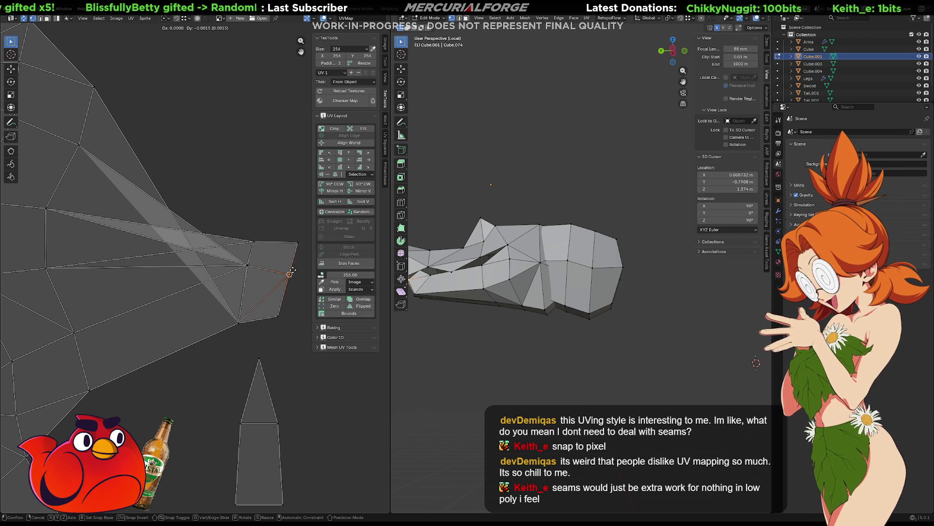
pyautogui.click(293, 272)
# - Shift the inner vertex of the tip fan slightly left
pyautogui.click(247, 265)
pyautogui.press('g')
pyautogui.click(246, 266)
pyautogui.press('g')
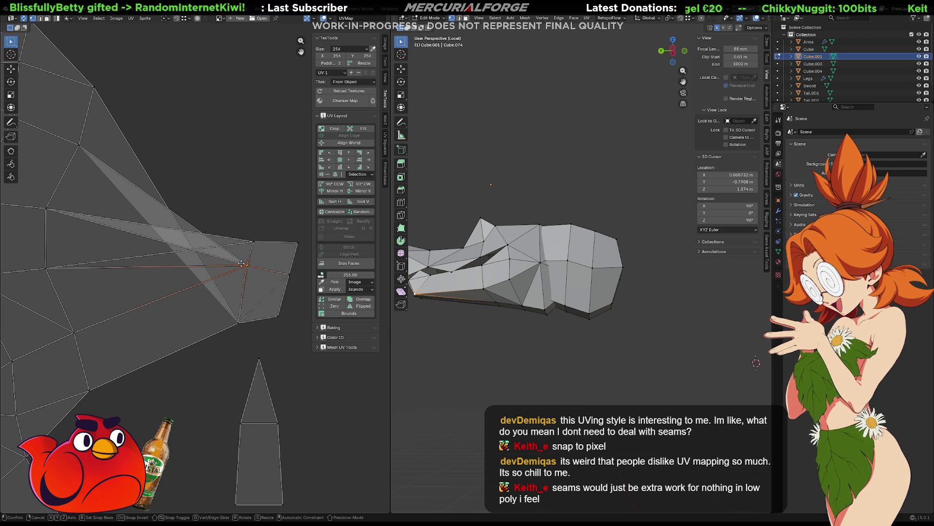
pyautogui.click(248, 262)
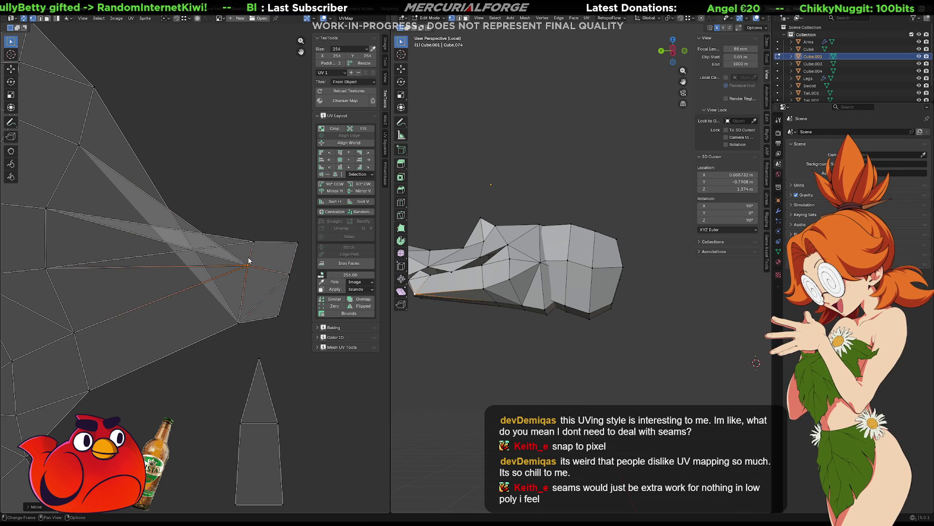
pyautogui.moveTo(225, 290); pyautogui.dragTo(251, 279, button='middle')
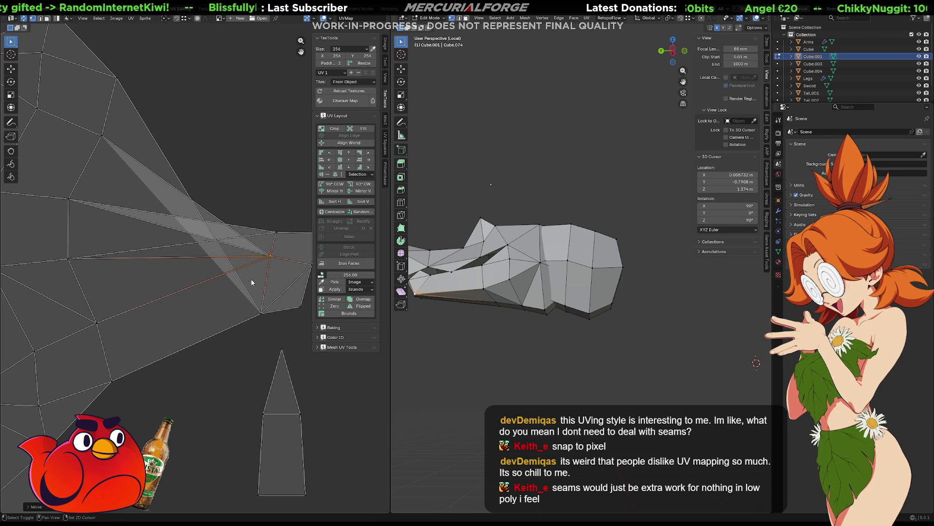
pyautogui.scroll(-1, 228, 285)
pyautogui.scroll(-1, 218, 285)
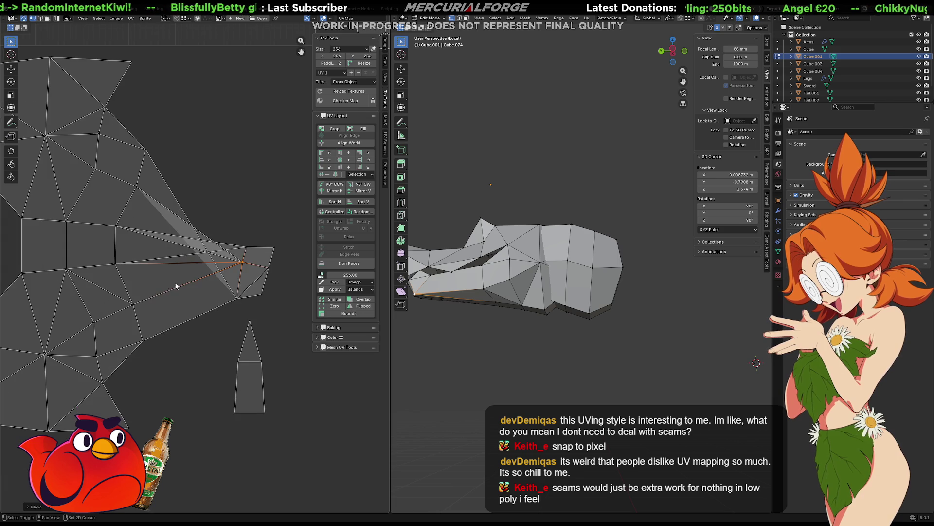
pyautogui.moveTo(190, 278)
pyautogui.mouseDown(button='middle')
pyautogui.moveTo(208, 275)
pyautogui.moveTo(190, 291)
pyautogui.moveTo(209, 311)
pyautogui.mouseUp(button='middle')
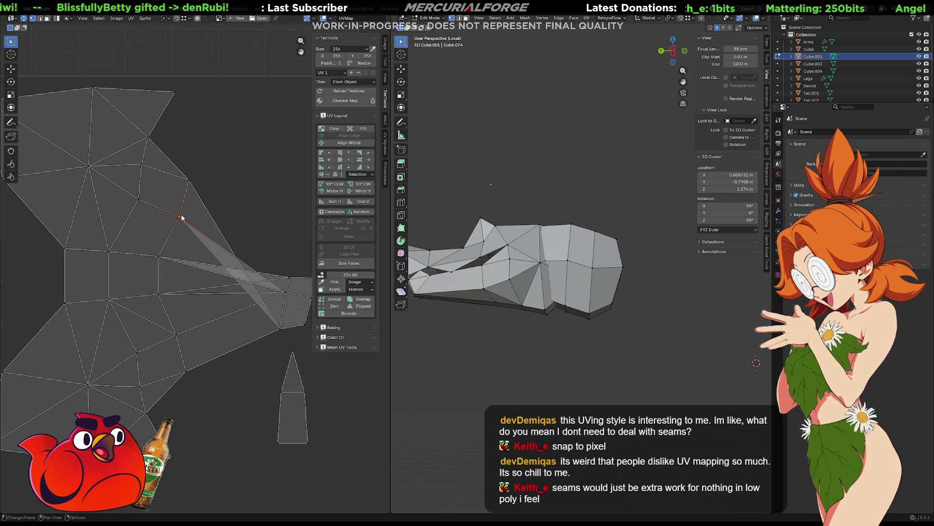
# - Drag five upper vertices of the body island down toward its bottom edge
pyautogui.moveTo(182, 217); pyautogui.dragTo(175, 343)
pyautogui.moveTo(189, 183)
pyautogui.mouseDown()
pyautogui.moveTo(161, 210)
pyautogui.moveTo(135, 282)
pyautogui.moveTo(137, 350)
pyautogui.mouseUp()
pyautogui.moveTo(140, 166); pyautogui.dragTo(136, 379)
pyautogui.moveTo(149, 131)
pyautogui.mouseDown()
pyautogui.moveTo(151, 443)
pyautogui.moveTo(153, 417)
pyautogui.mouseUp()
pyautogui.press('ctrl')
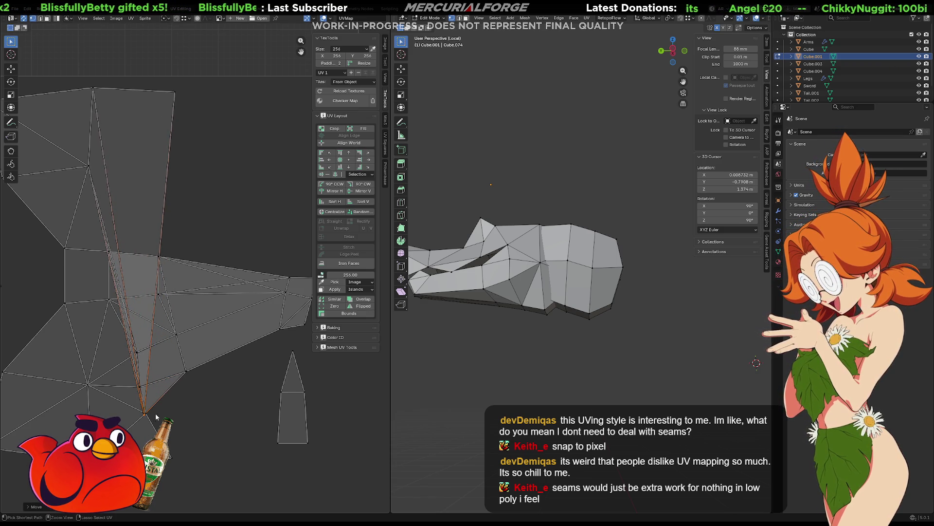
pyautogui.moveTo(175, 92); pyautogui.dragTo(170, 461)
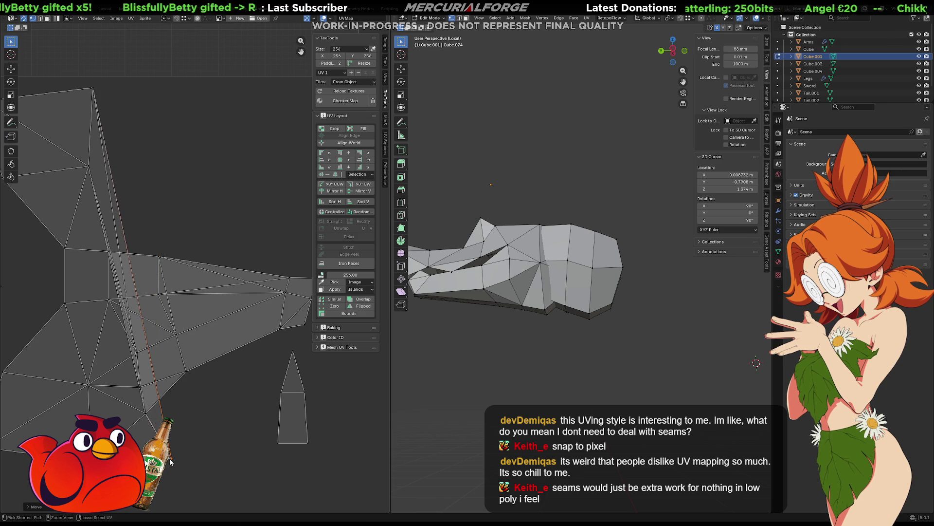
# - Pull the remaining top vertices and the top spike down, and fine-tune the lower-left vertex
pyautogui.moveTo(166, 271); pyautogui.dragTo(241, 254, button='middle')
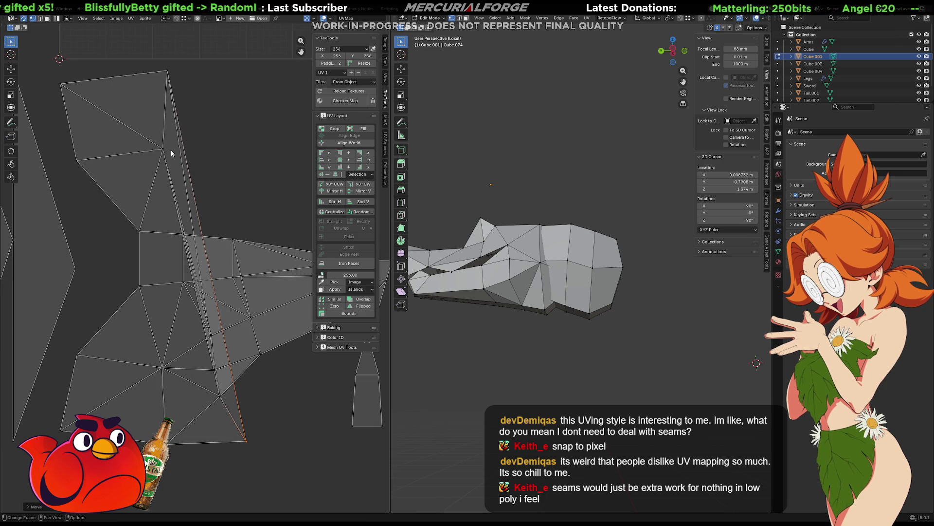
pyautogui.moveTo(160, 151)
pyautogui.mouseDown()
pyautogui.moveTo(159, 366)
pyautogui.moveTo(175, 405)
pyautogui.moveTo(165, 420)
pyautogui.mouseUp()
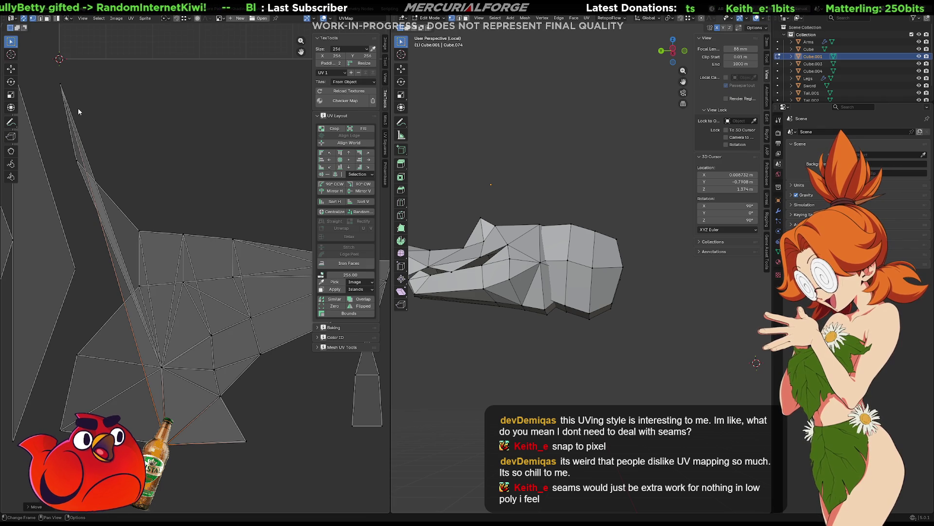
pyautogui.moveTo(61, 85)
pyautogui.mouseDown()
pyautogui.moveTo(160, 420)
pyautogui.moveTo(30, 428)
pyautogui.mouseUp()
pyautogui.moveTo(92, 422)
pyautogui.mouseDown()
pyautogui.moveTo(122, 422)
pyautogui.moveTo(92, 423)
pyautogui.mouseUp()
pyautogui.scroll(6, 200, 405)
pyautogui.moveTo(199, 405); pyautogui.dragTo(190, 304, button='middle')
pyautogui.press('g')
pyautogui.moveTo(162, 312); pyautogui.dragTo(124, 344)
pyautogui.click(130, 346)
pyautogui.scroll(-3, 146, 322)
pyautogui.moveTo(136, 87)
pyautogui.mouseDown()
pyautogui.moveTo(127, 353)
pyautogui.moveTo(142, 334)
pyautogui.mouseUp()
pyautogui.moveTo(193, 213)
pyautogui.mouseDown(button='middle')
pyautogui.moveTo(136, 247)
pyautogui.moveTo(90, 247)
pyautogui.moveTo(122, 214)
pyautogui.moveTo(112, 187)
pyautogui.mouseUp(button='middle')
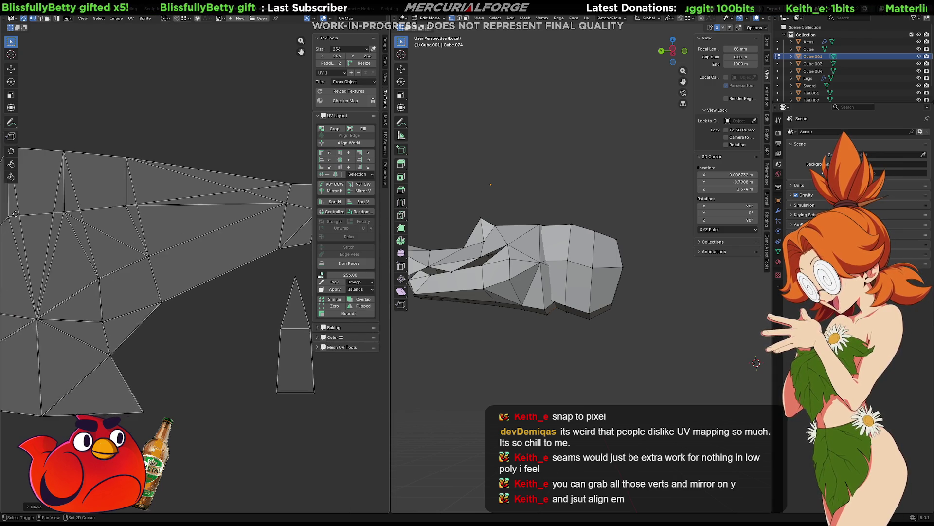
pyautogui.moveTo(3, 217); pyautogui.dragTo(86, 220, button='middle')
pyautogui.click(112, 152)
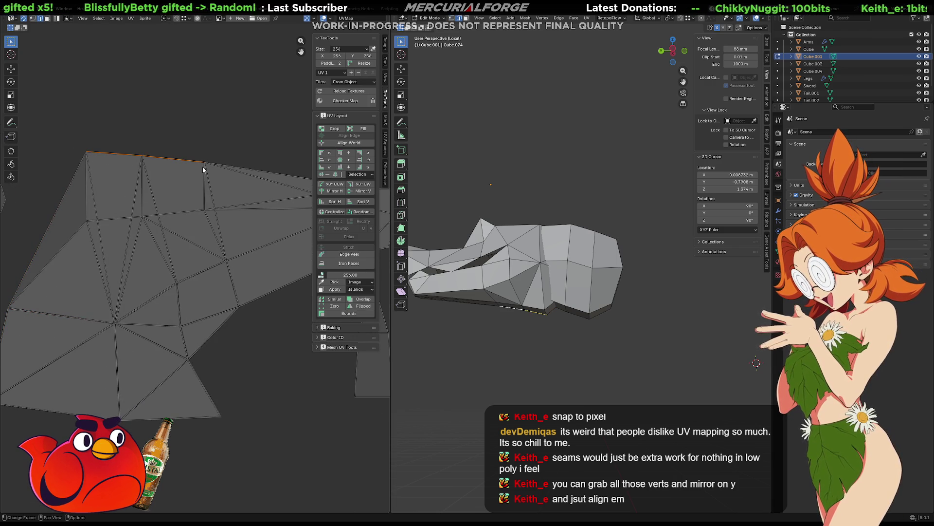
pyautogui.moveTo(203, 170); pyautogui.dragTo(126, 171, button='middle')
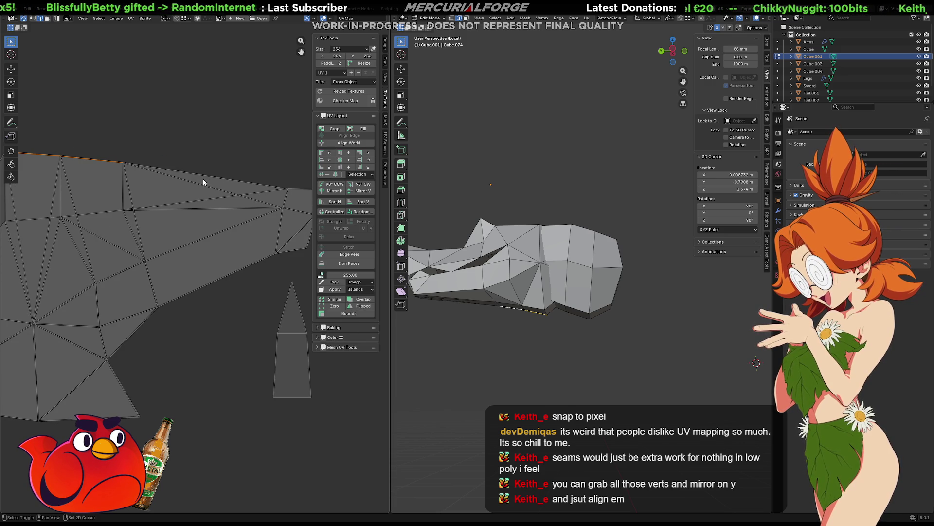
pyautogui.moveTo(203, 182); pyautogui.dragTo(145, 177, button='middle')
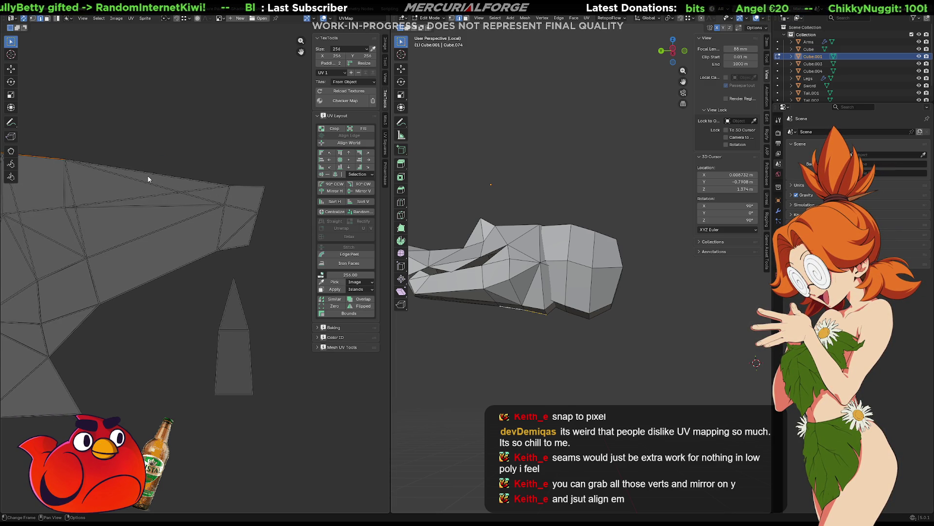
pyautogui.moveTo(514, 229)
pyautogui.mouseDown(button='middle')
pyautogui.moveTo(646, 247)
pyautogui.moveTo(627, 195)
pyautogui.mouseUp(button='middle')
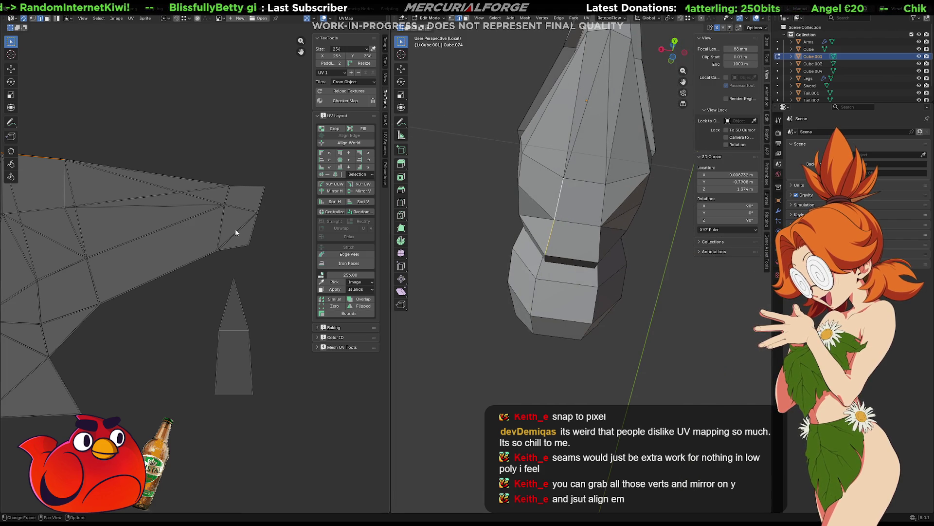
pyautogui.scroll(5, 78, 246)
pyautogui.moveTo(304, 235)
pyautogui.mouseDown(button='middle')
pyautogui.moveTo(212, 203)
pyautogui.moveTo(151, 200)
pyautogui.mouseUp(button='middle')
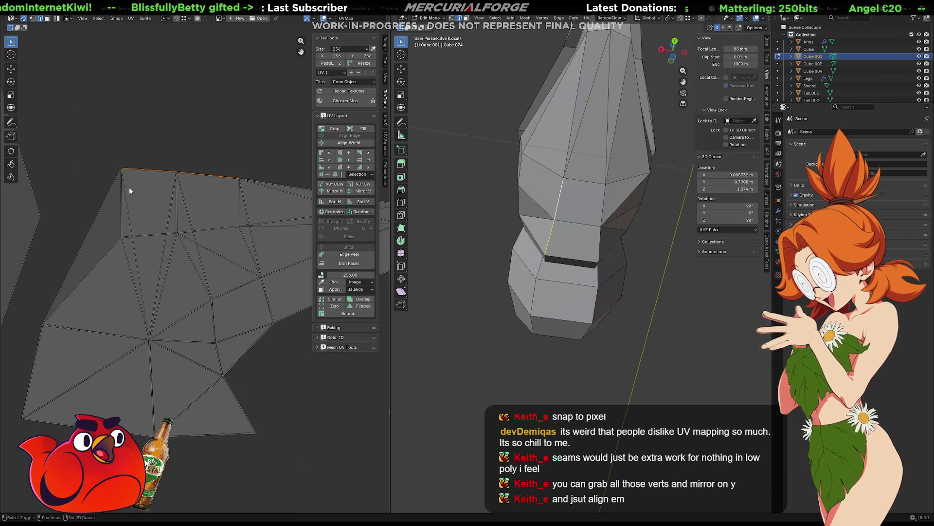
pyautogui.press('3')
pyautogui.click(151, 199)
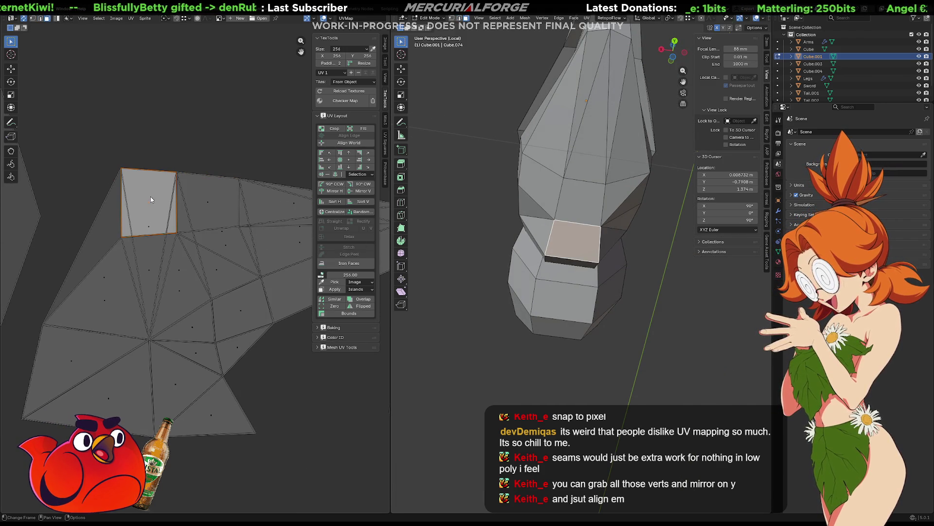
pyautogui.click(152, 228)
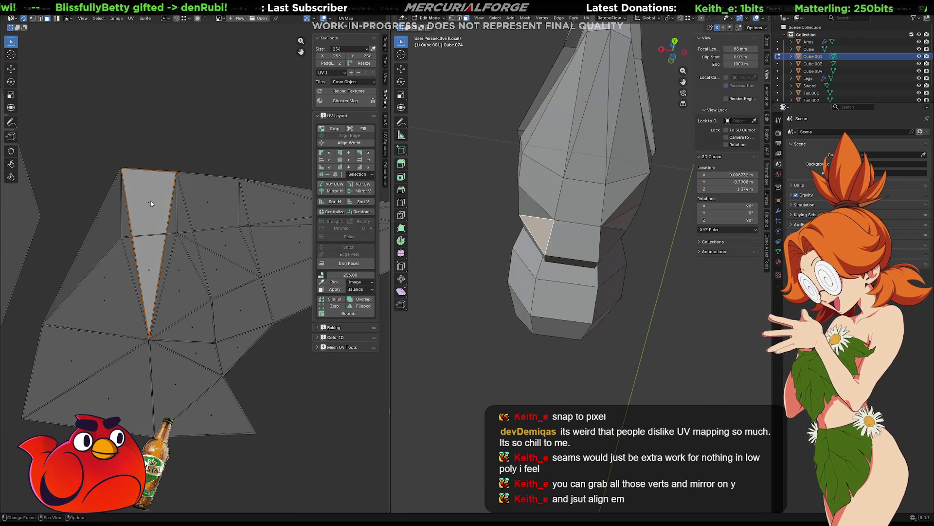
pyautogui.click(151, 203)
pyautogui.click(115, 223)
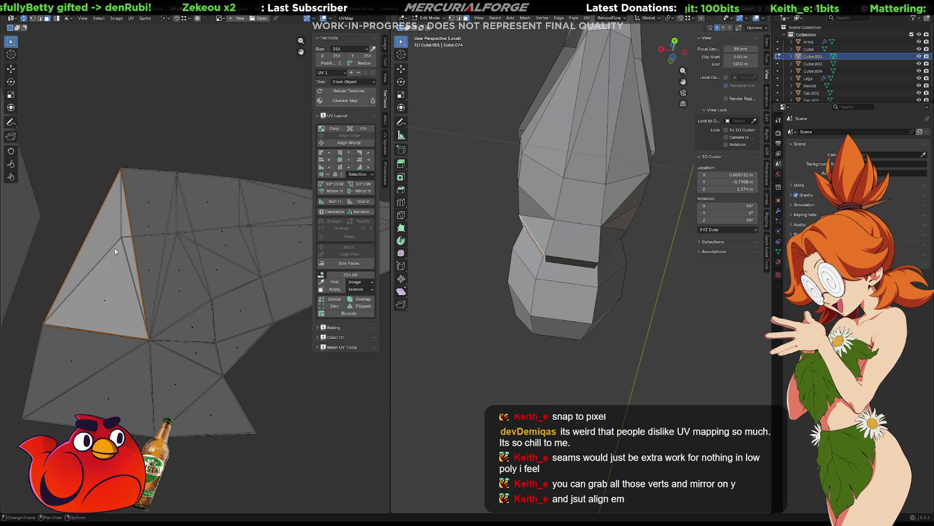
pyautogui.click(106, 305)
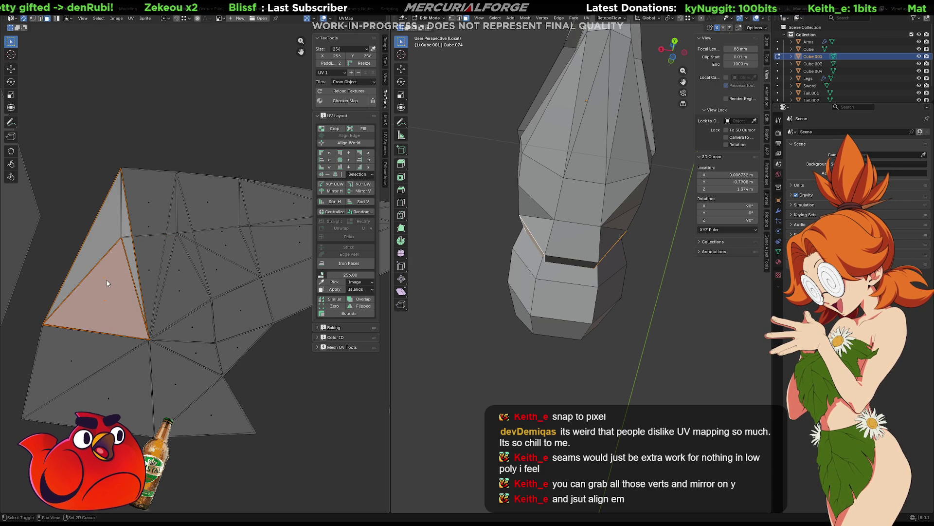
pyautogui.moveTo(109, 278); pyautogui.dragTo(94, 267, button='middle')
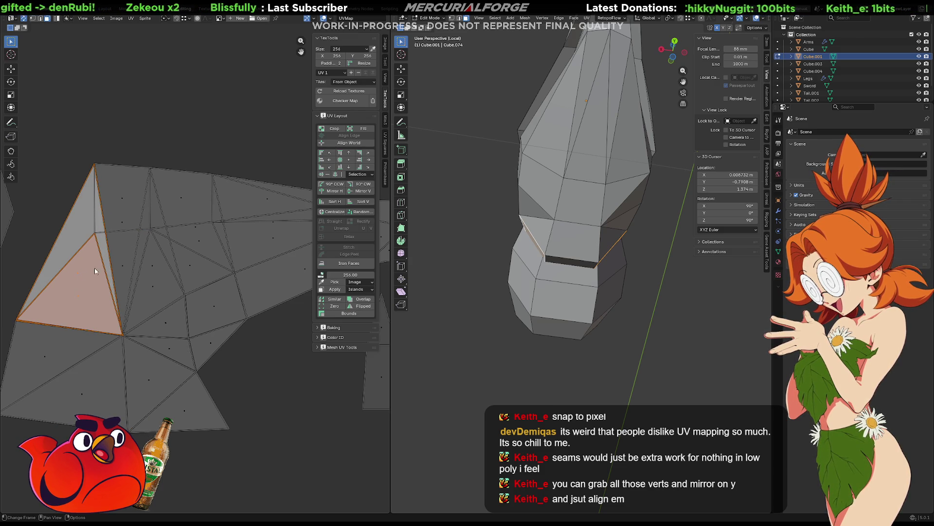
pyautogui.click(125, 265)
pyautogui.keyDown('shift'); pyautogui.click(124, 227); pyautogui.keyUp('shift')
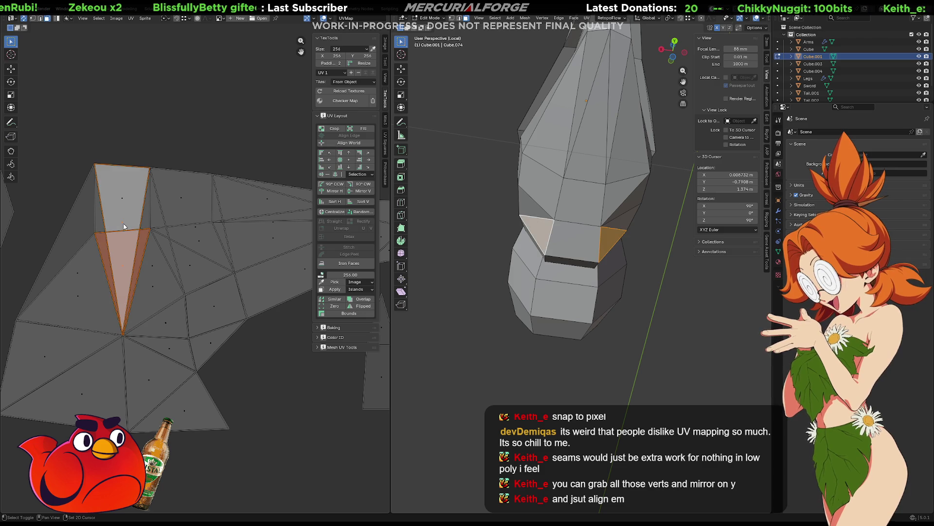
pyautogui.keyDown('ctrl'); pyautogui.scroll(-1, 121, 242); pyautogui.keyUp('ctrl')
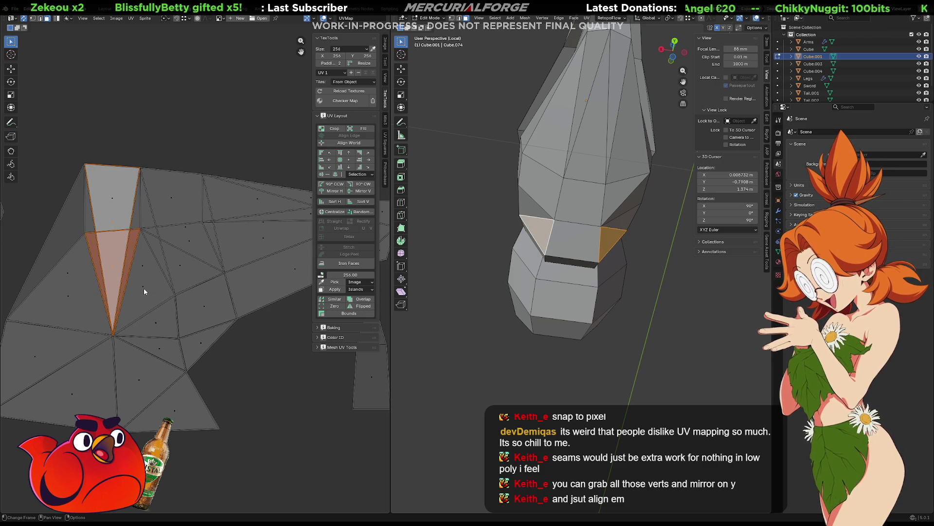
pyautogui.click(142, 270)
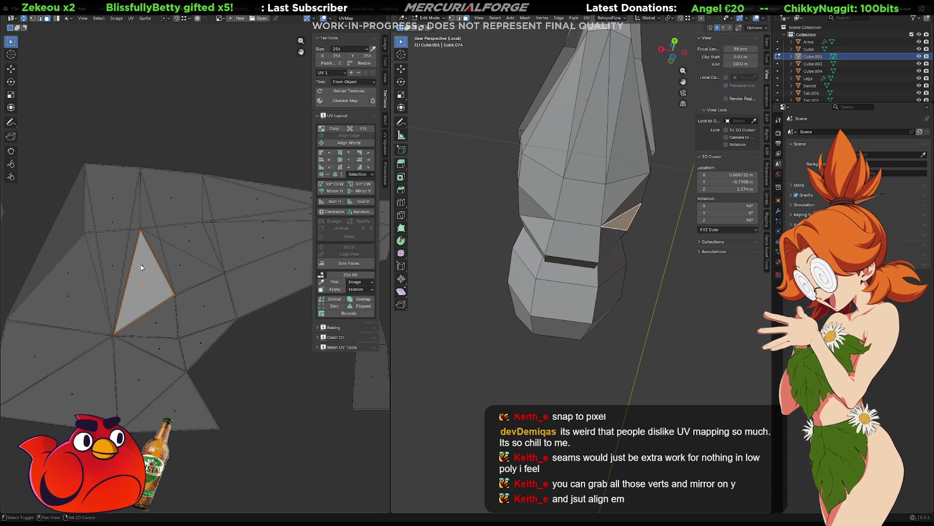
pyautogui.click(179, 262)
pyautogui.keyDown('shift'); pyautogui.click(187, 240); pyautogui.keyUp('shift')
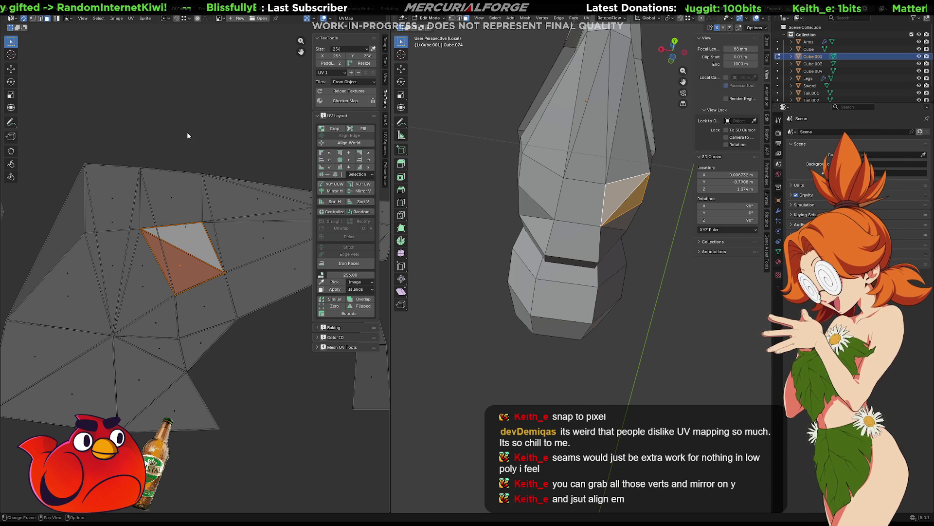
pyautogui.moveTo(268, 219)
pyautogui.mouseDown(button='middle')
pyautogui.moveTo(150, 221)
pyautogui.moveTo(270, 206)
pyautogui.mouseUp(button='middle')
pyautogui.click(114, 192)
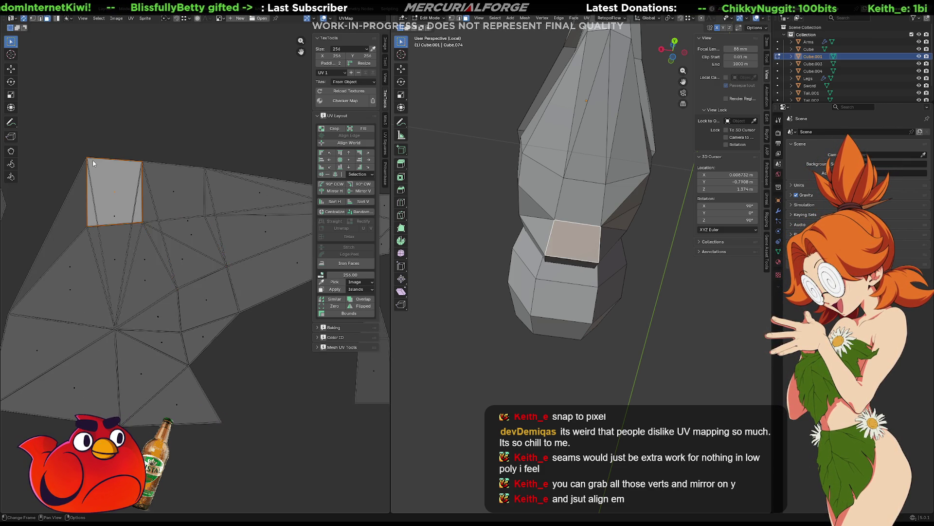
pyautogui.click(92, 163)
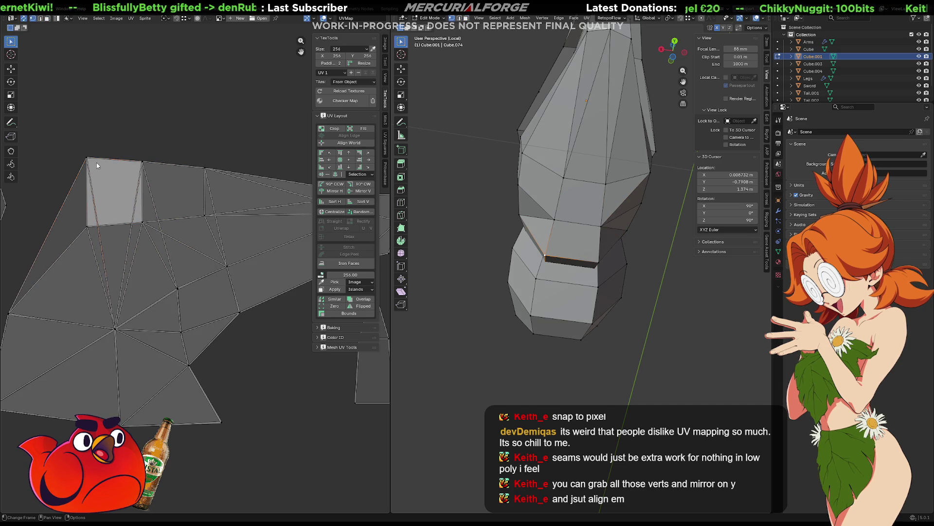
pyautogui.press('g')
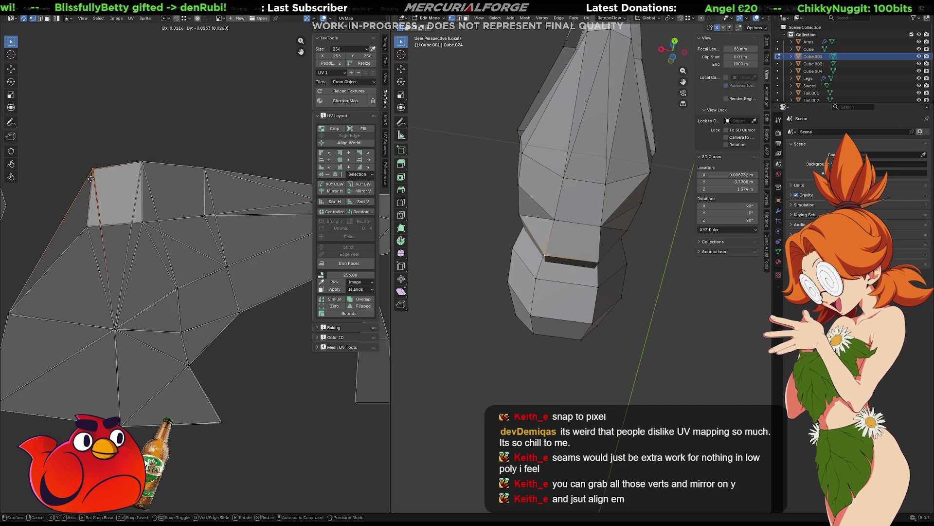
pyautogui.press('Escape')
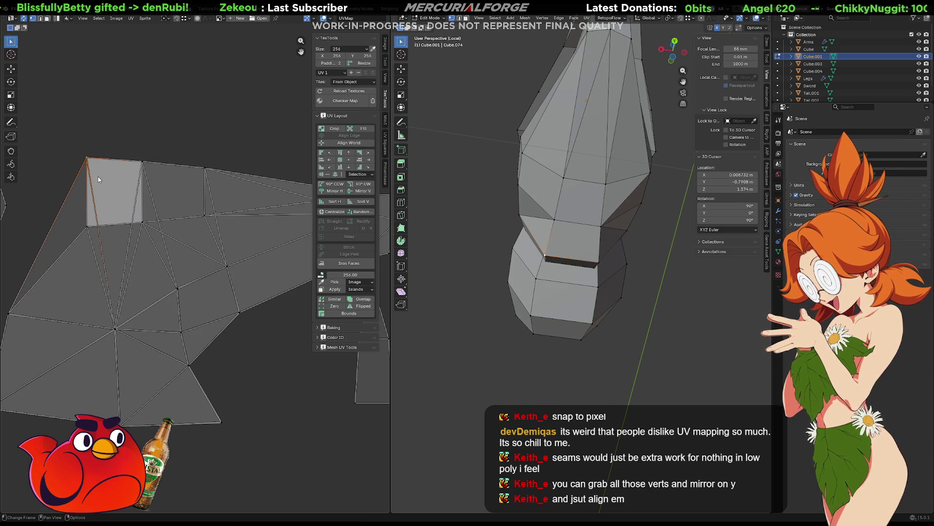
pyautogui.press('g')
pyautogui.press('g')
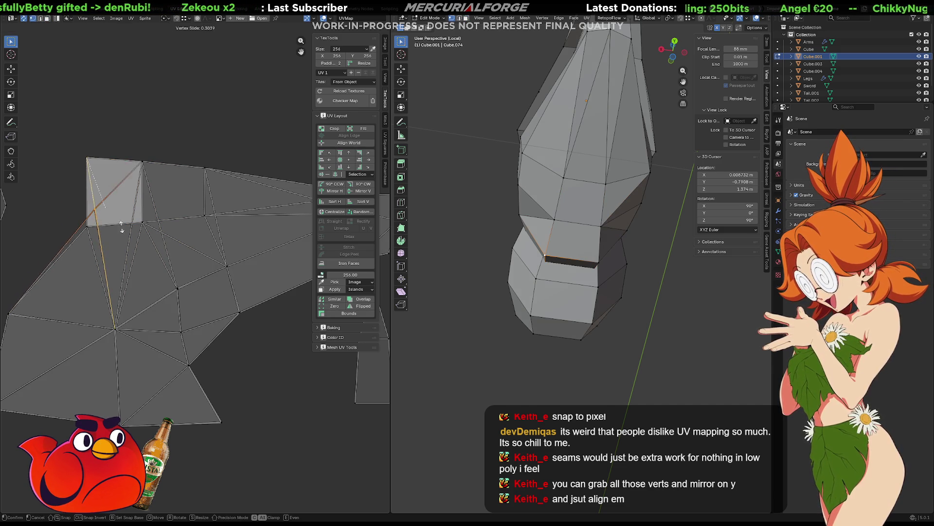
# - Rip the corner vertex free and place it on the lower corner
pyautogui.press('Escape')
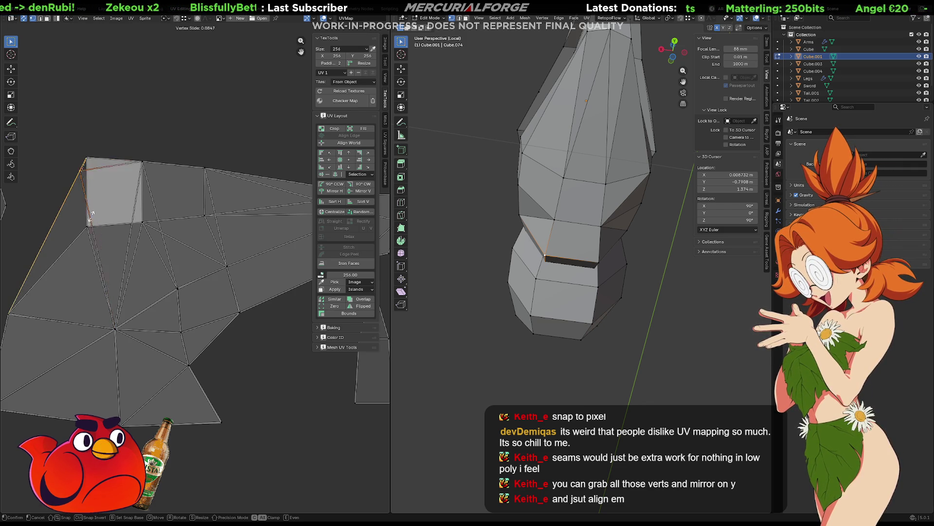
pyautogui.press('g')
pyautogui.press('g')
pyautogui.press('Escape')
pyautogui.press('v')
pyautogui.click(52, 225)
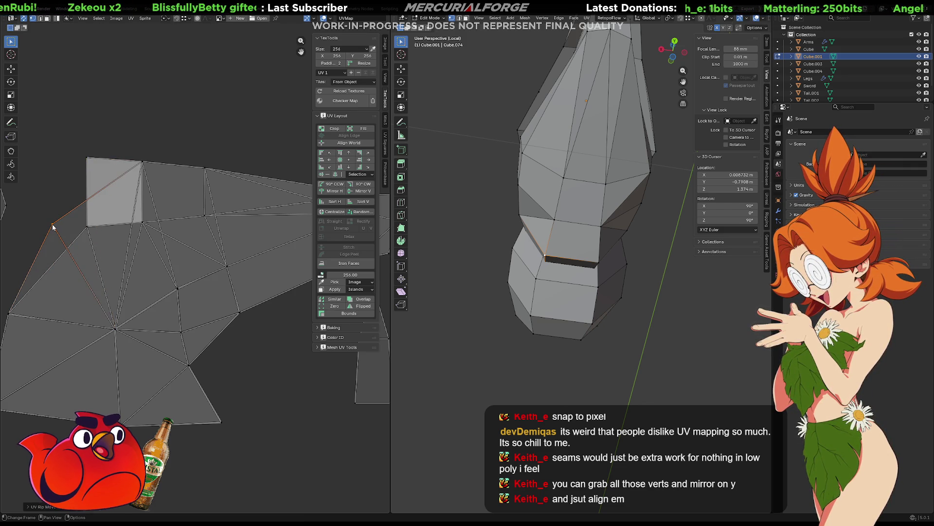
pyautogui.press('g')
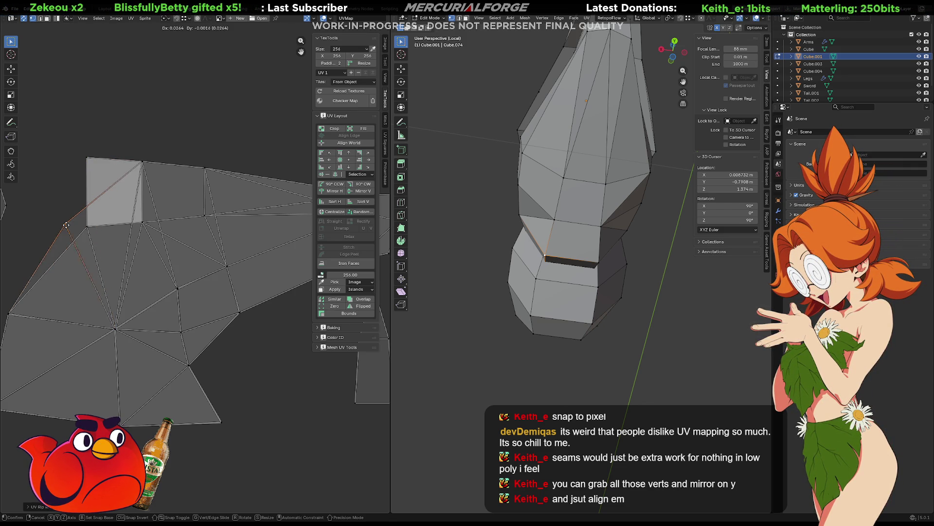
pyautogui.click(128, 186)
# - Rip the vertex at the top of the edge and settle it back at the top
pyautogui.click(144, 167)
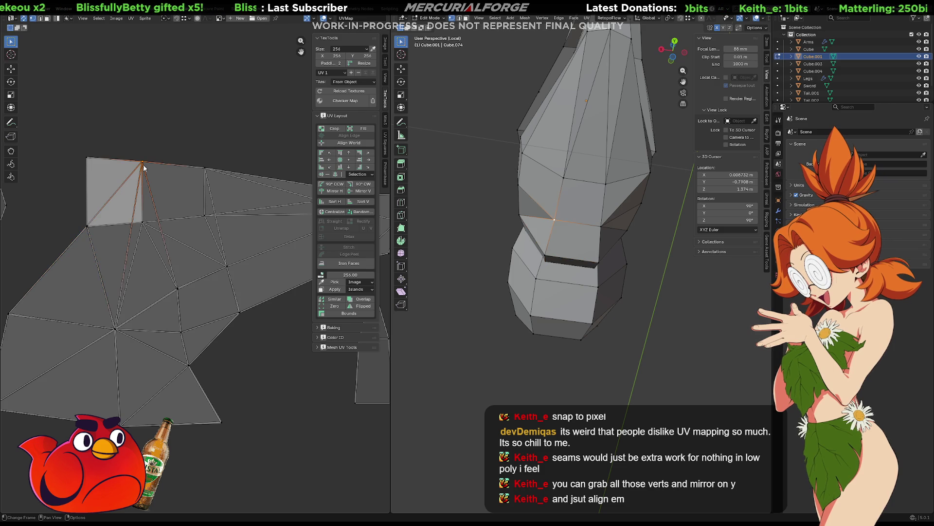
pyautogui.press('g')
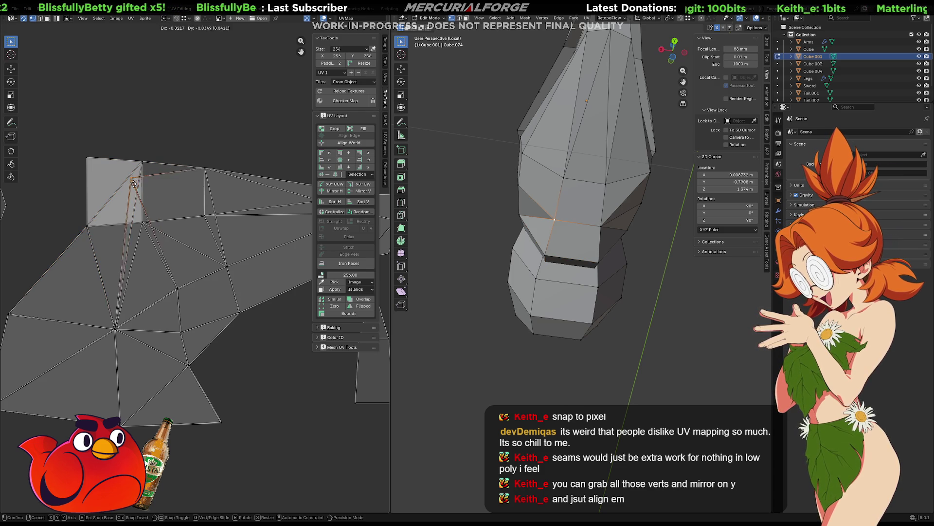
pyautogui.click(157, 201)
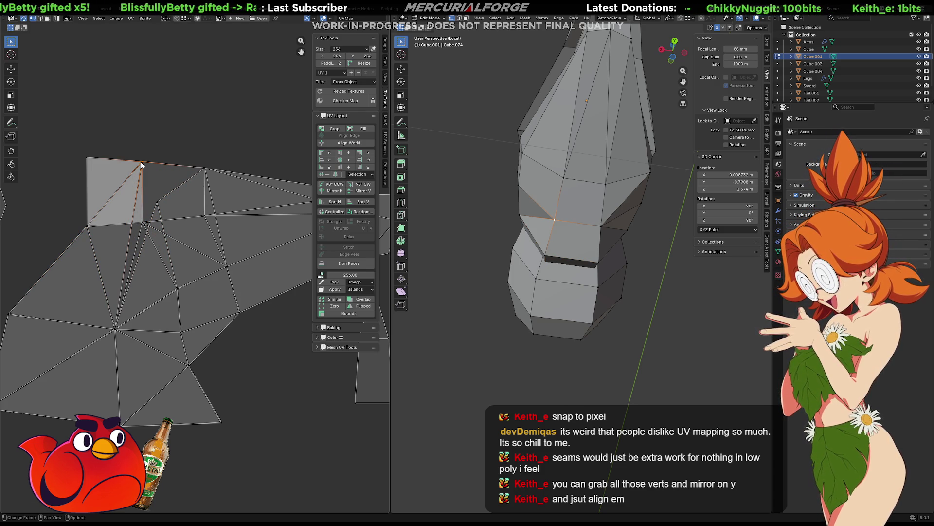
pyautogui.press('v')
pyautogui.click(140, 188)
pyautogui.moveTo(139, 180); pyautogui.dragTo(141, 168)
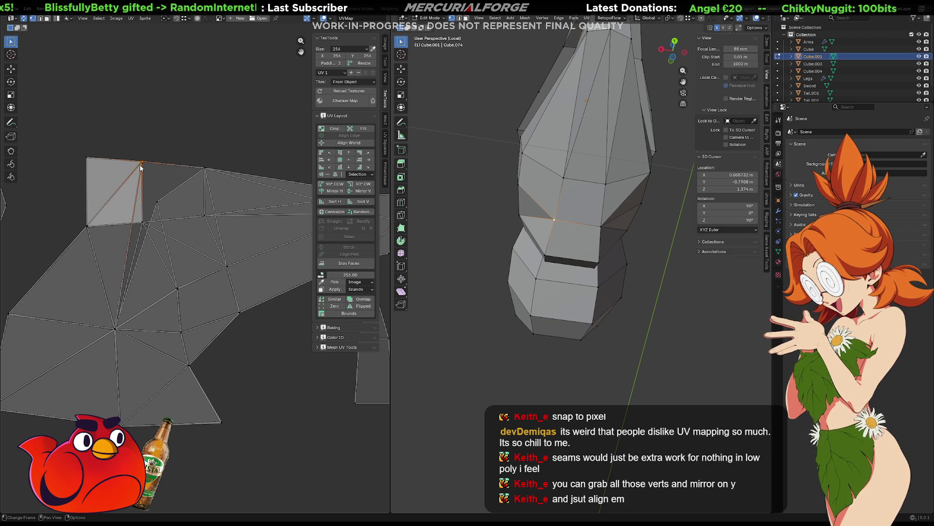
pyautogui.press('g')
pyautogui.click(140, 167)
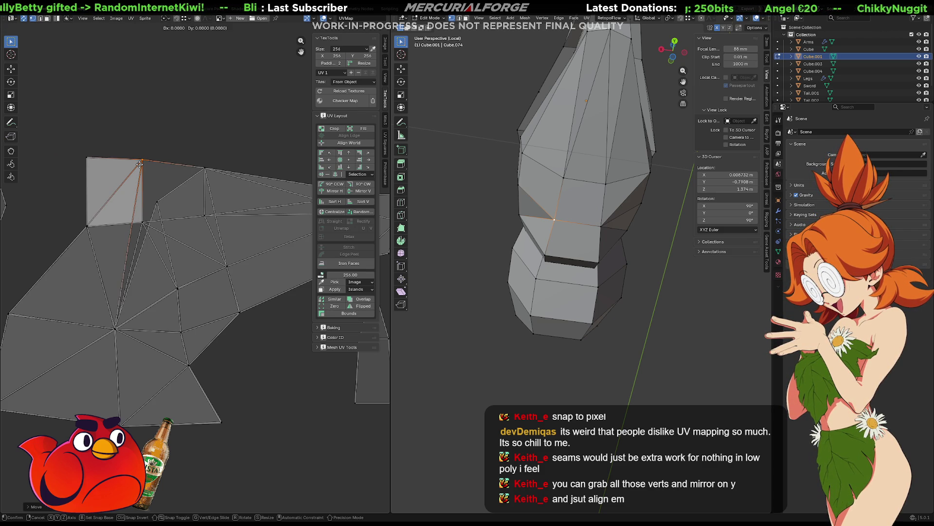
# - Move that vertex down onto the lower corner
pyautogui.press('g')
pyautogui.click(140, 168)
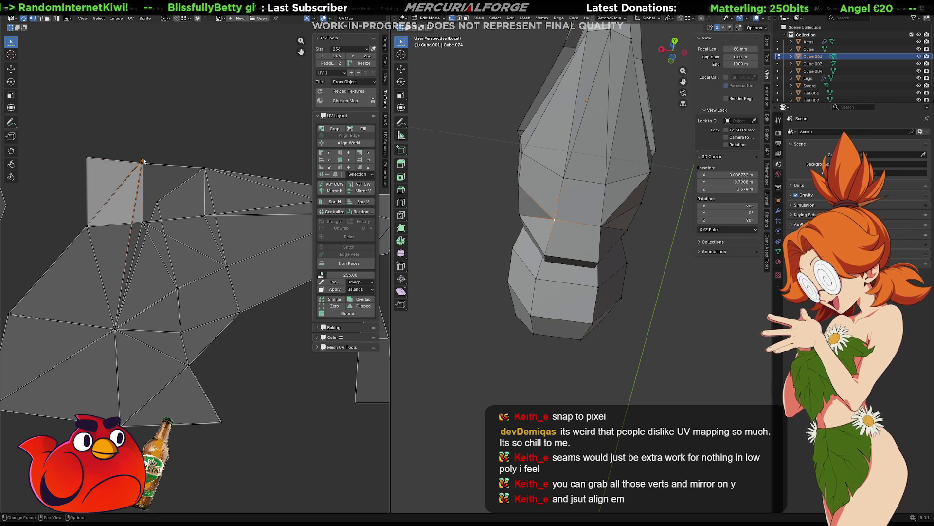
pyautogui.press('g')
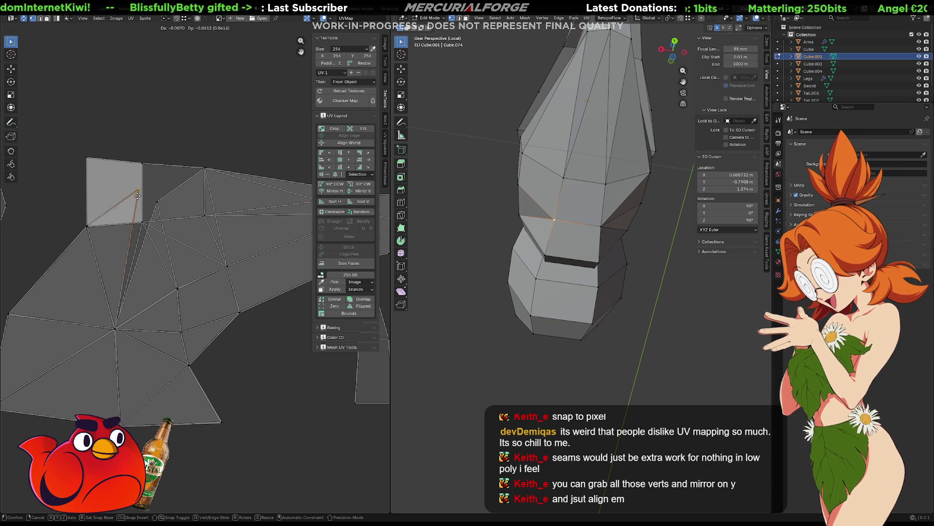
pyautogui.click(153, 212)
pyautogui.press('g')
pyautogui.click(144, 222)
# - Rip the vertex further right on the edge and move it into its new position
pyautogui.click(202, 175)
pyautogui.press('g')
pyautogui.press('g')
pyautogui.press('Escape')
pyautogui.press('v')
pyautogui.click(191, 201)
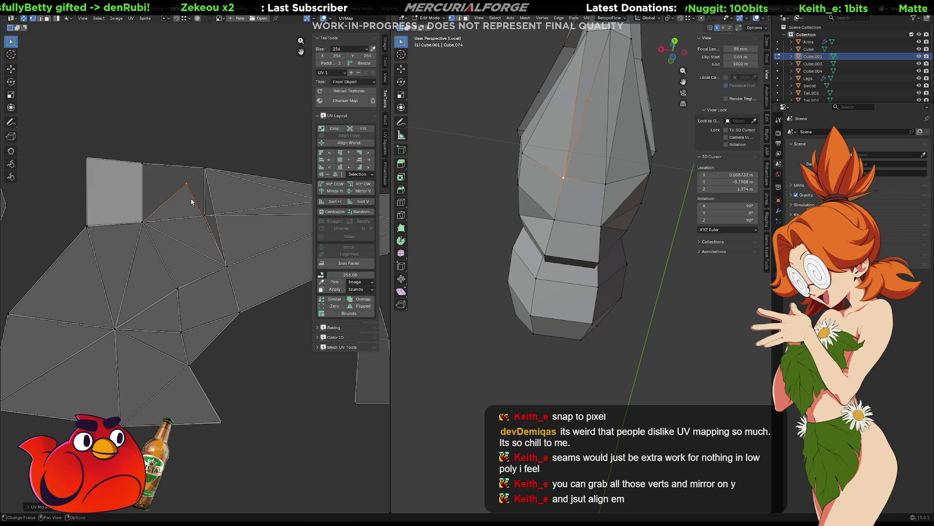
pyautogui.press('g')
pyautogui.press('g')
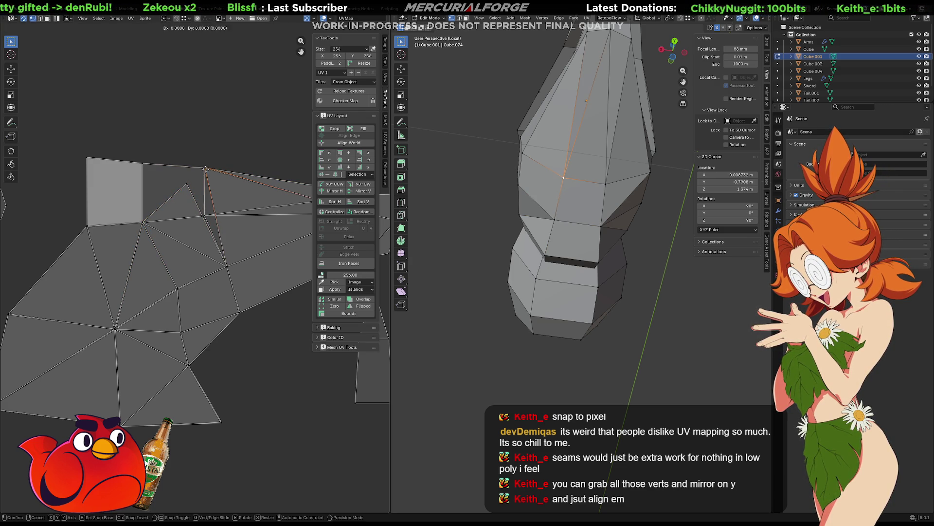
pyautogui.press('Escape')
pyautogui.press('v')
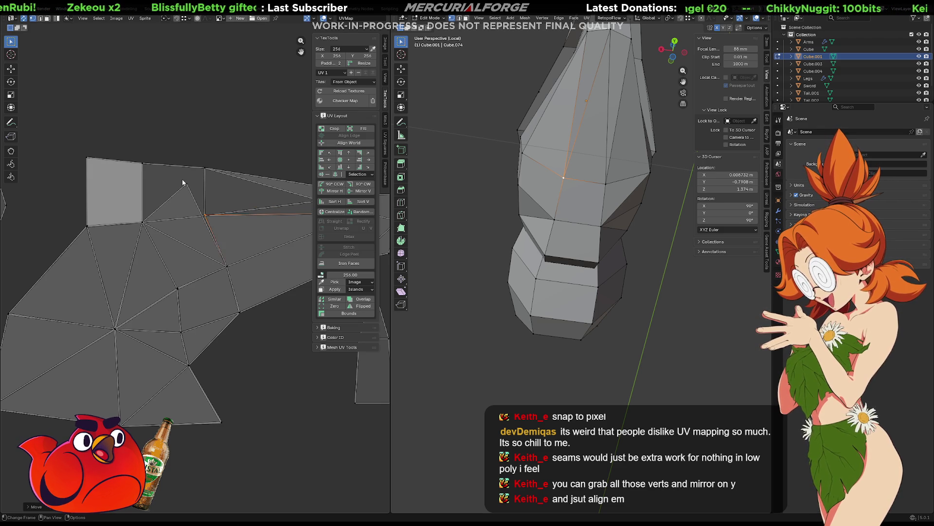
pyautogui.click(201, 214)
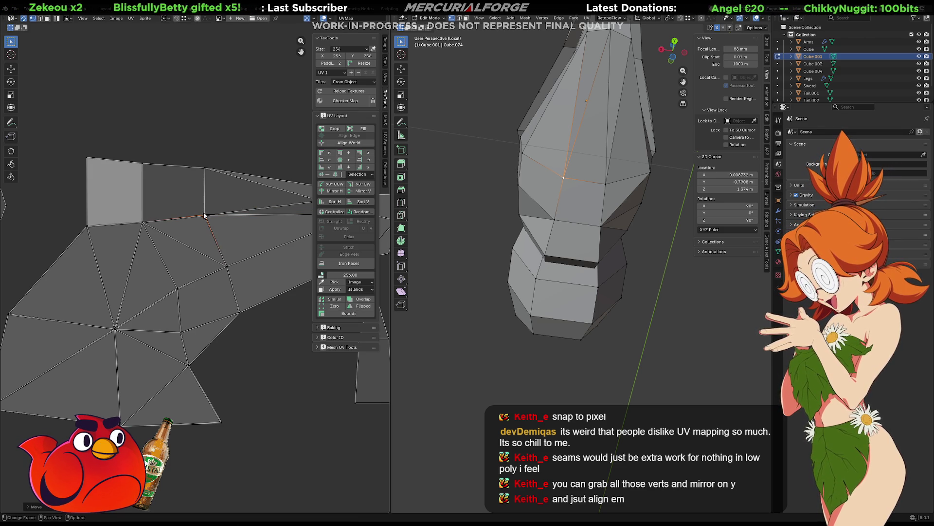
pyautogui.keyDown('ctrl'); pyautogui.hscroll(5, 216, 201); pyautogui.keyUp('ctrl')
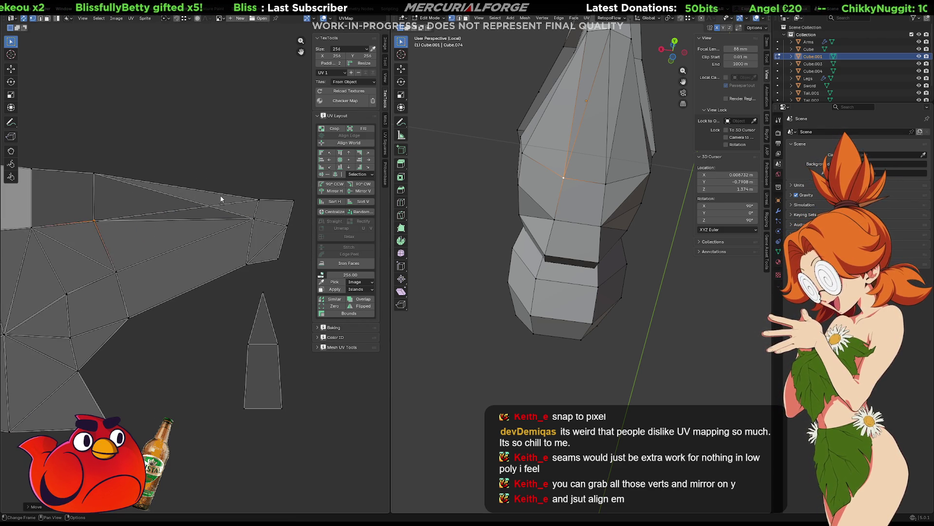
pyautogui.press('3')
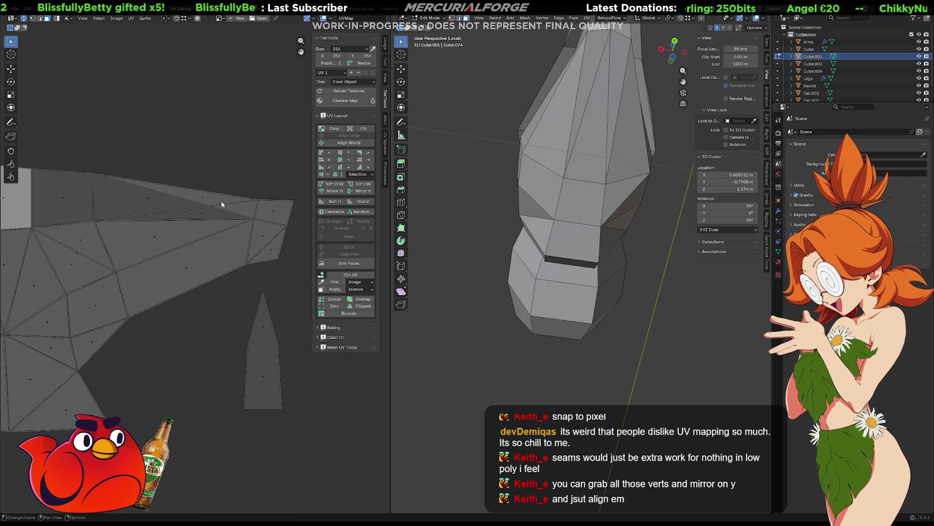
pyautogui.click(221, 202)
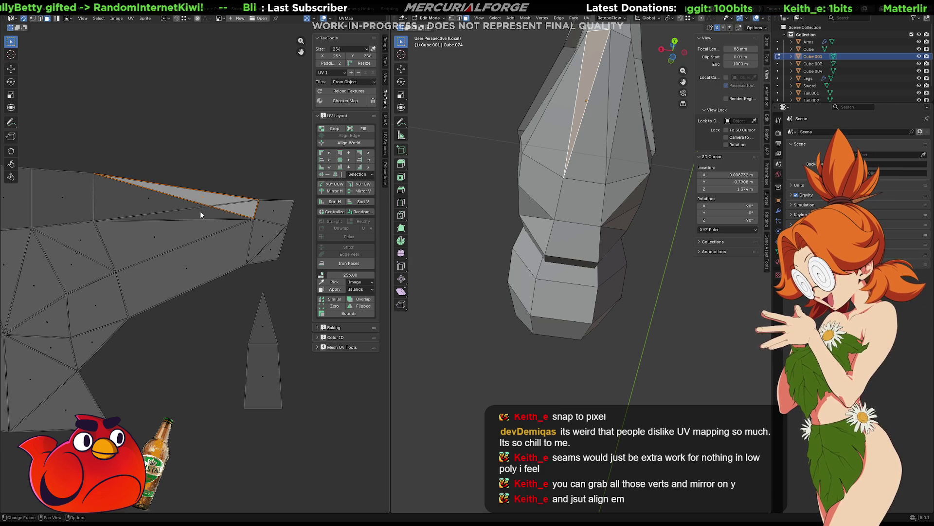
pyautogui.click(202, 214)
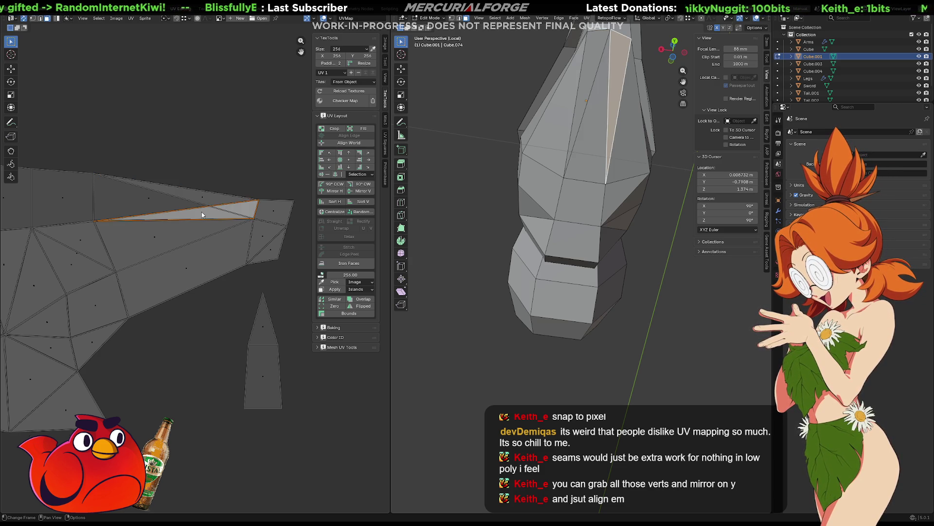
pyautogui.click(197, 199)
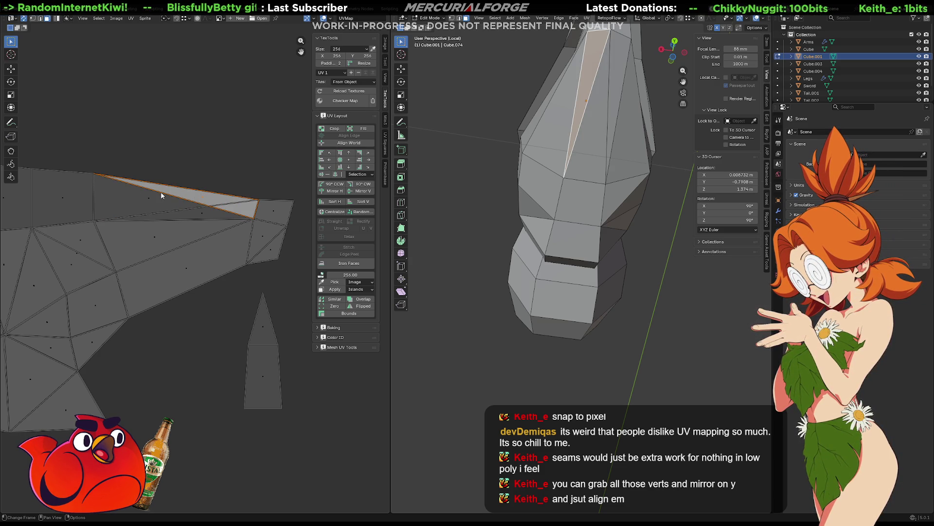
pyautogui.press('1')
pyautogui.click(97, 177)
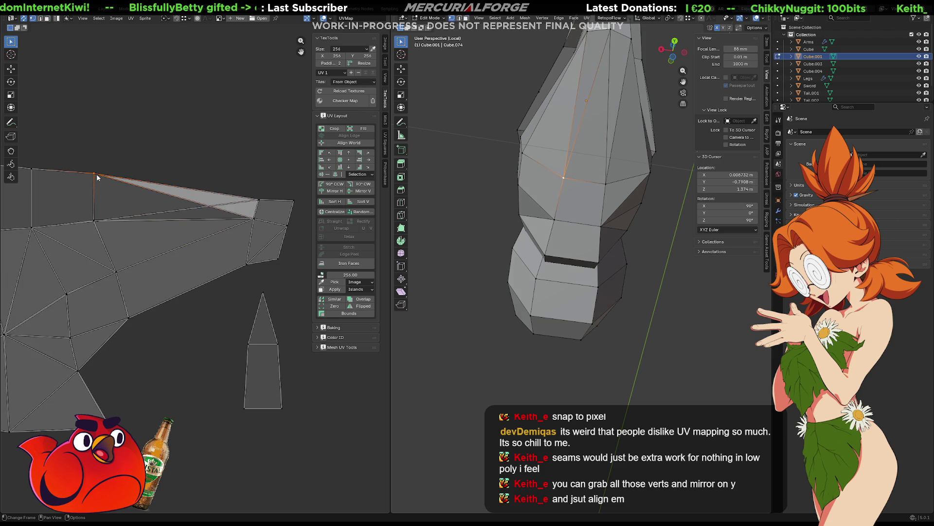
pyautogui.press('g')
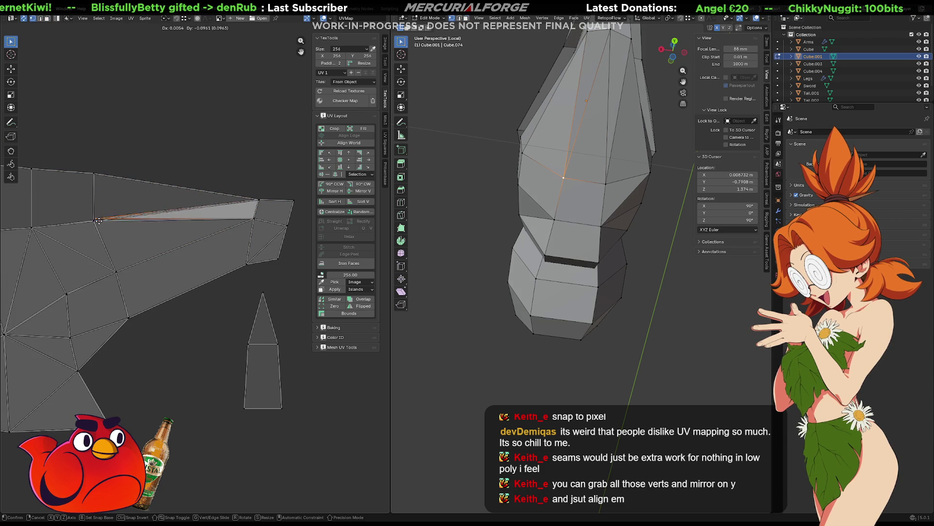
pyautogui.rightClick(96, 223)
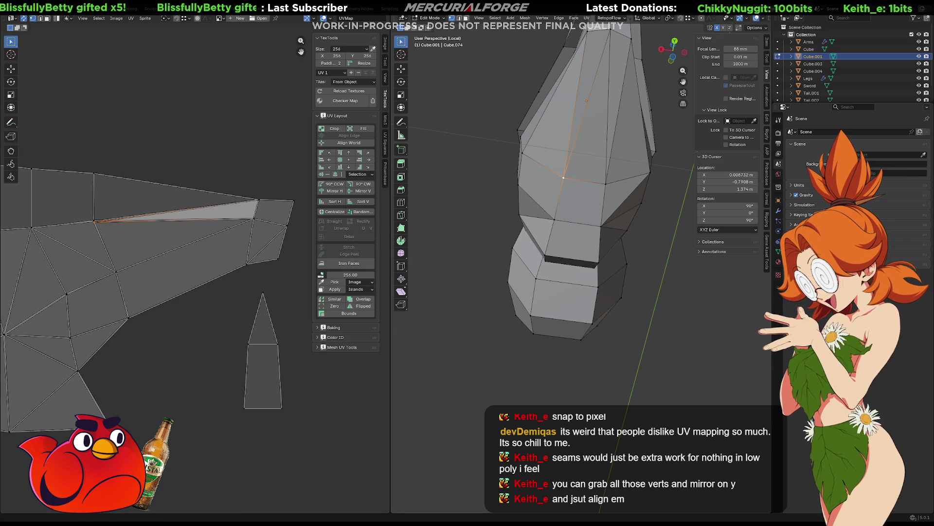
pyautogui.scroll(-1, 214, 215)
pyautogui.moveTo(213, 215); pyautogui.dragTo(208, 227, button='middle')
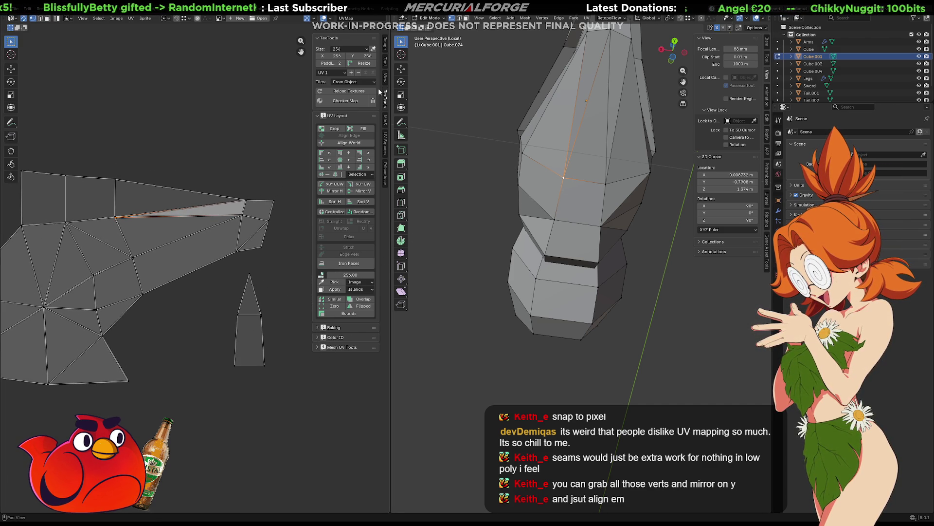
pyautogui.click(385, 120)
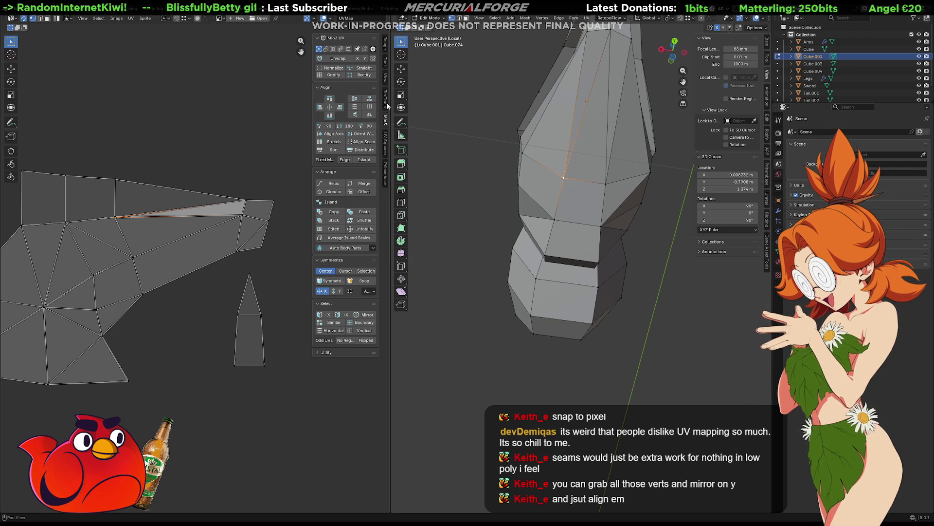
# - Set the Mio3 UV checker size to 512 and preview the mesh in Object Mode with Material Preview
pyautogui.click(321, 353)
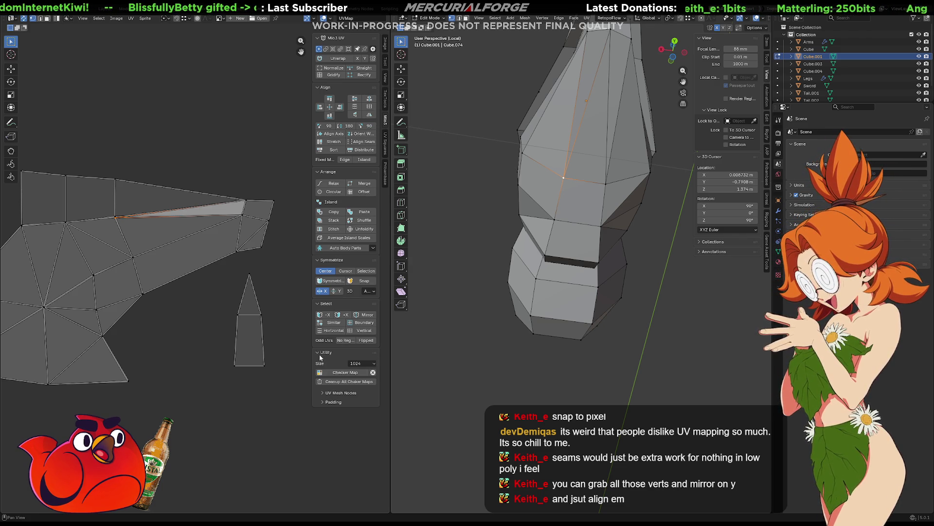
pyautogui.click(365, 372)
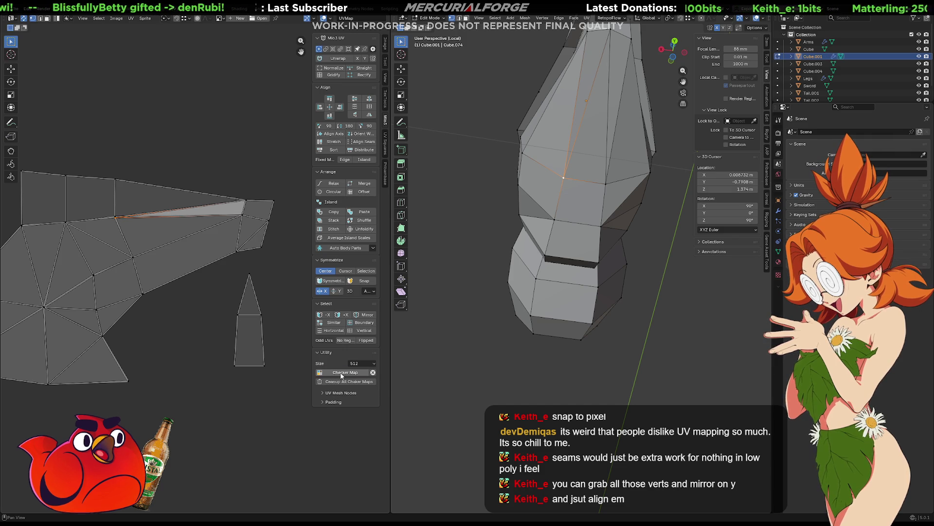
pyautogui.press('Tab')
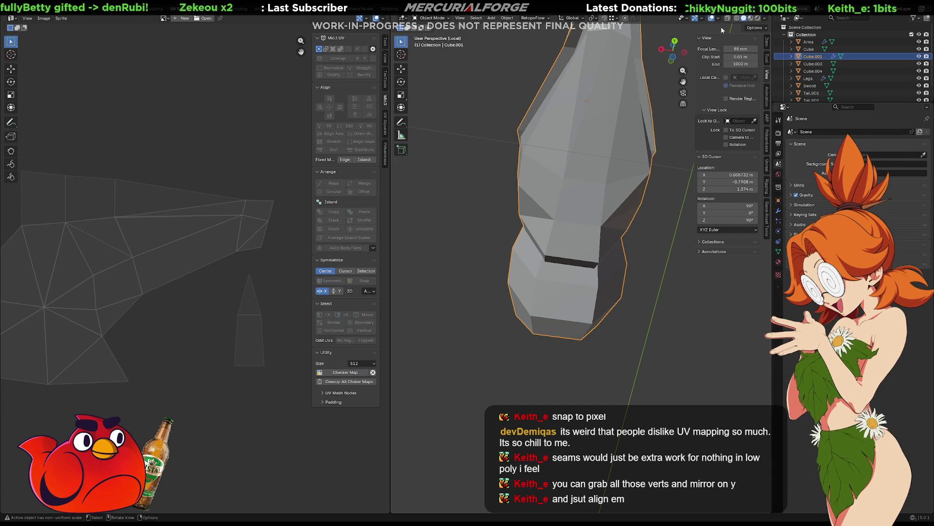
pyautogui.click(752, 21)
pyautogui.moveTo(454, 233)
pyautogui.mouseDown(button='middle')
pyautogui.moveTo(488, 276)
pyautogui.moveTo(551, 298)
pyautogui.moveTo(379, 354)
pyautogui.mouseUp(button='middle')
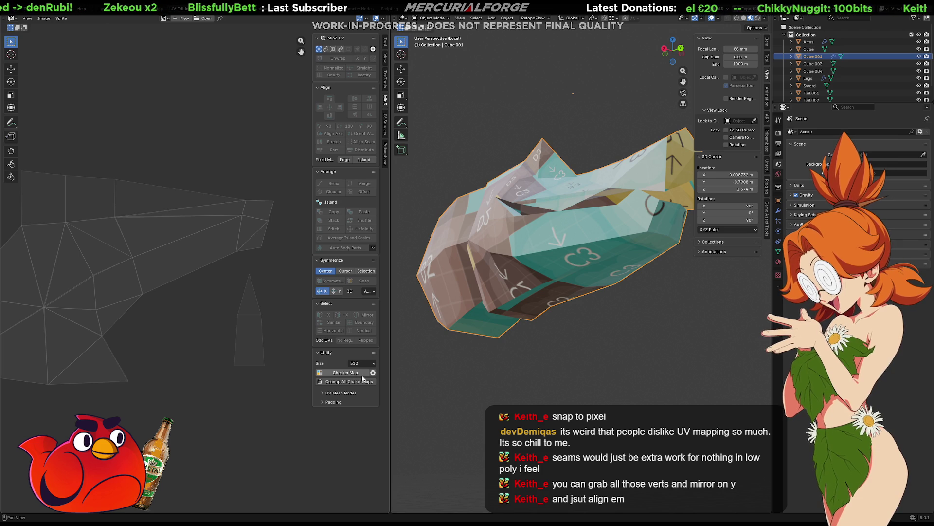
# - Remove the checker map, run Cleanup All, then apply the checker map again
pyautogui.click(373, 373)
pyautogui.click(362, 382)
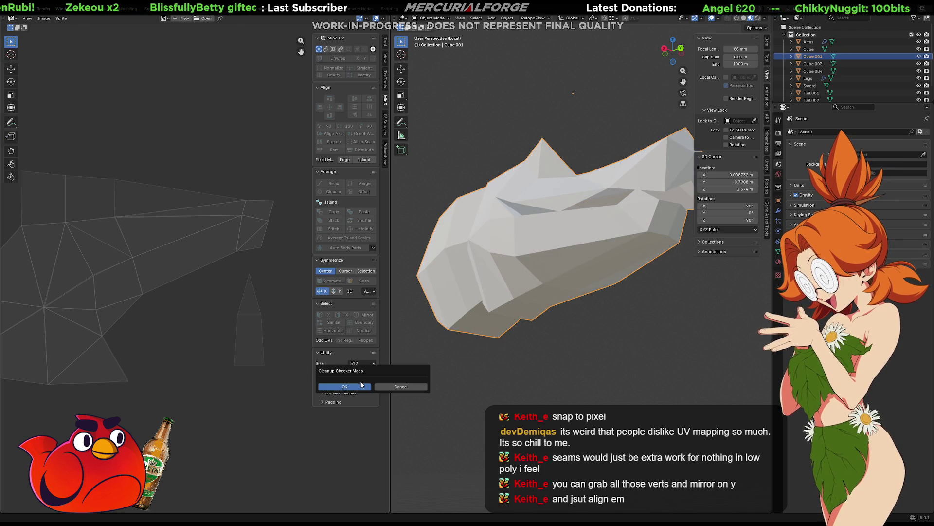
pyautogui.click(352, 388)
pyautogui.click(323, 395)
pyautogui.click(322, 402)
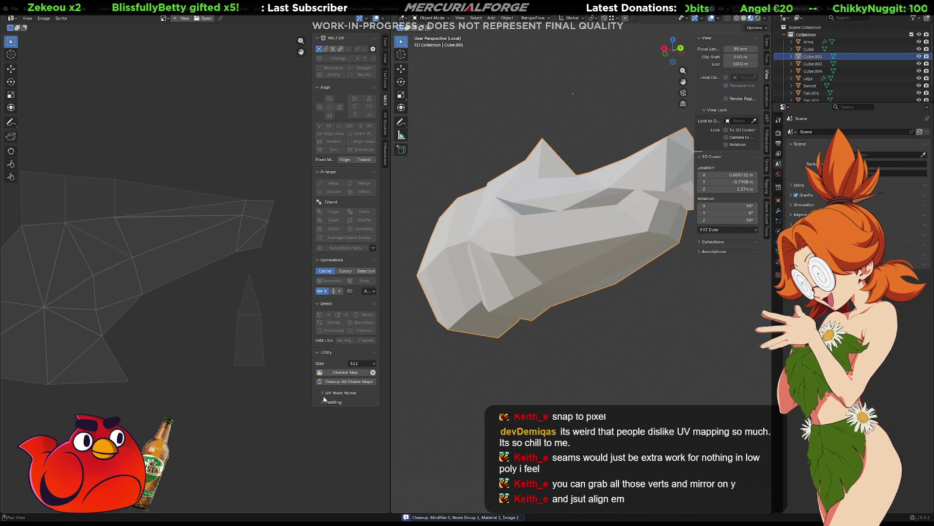
pyautogui.click(322, 402)
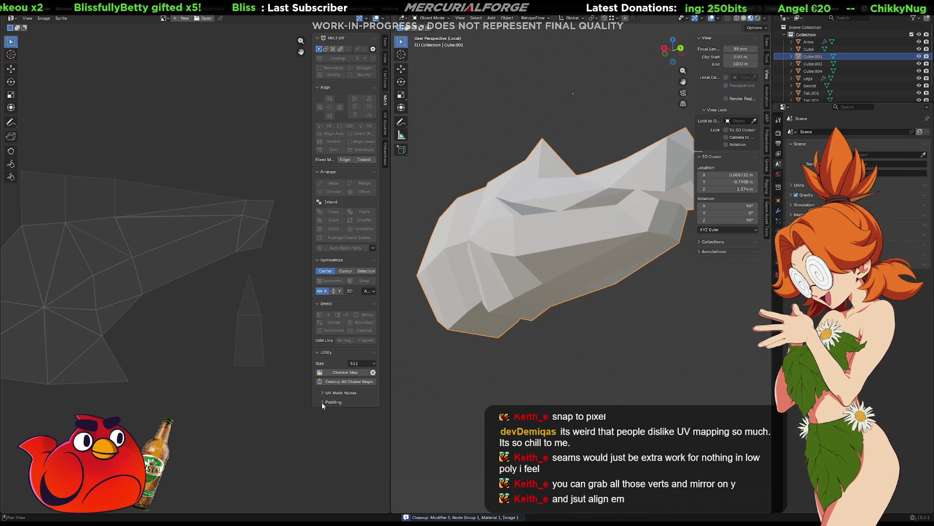
pyautogui.click(320, 374)
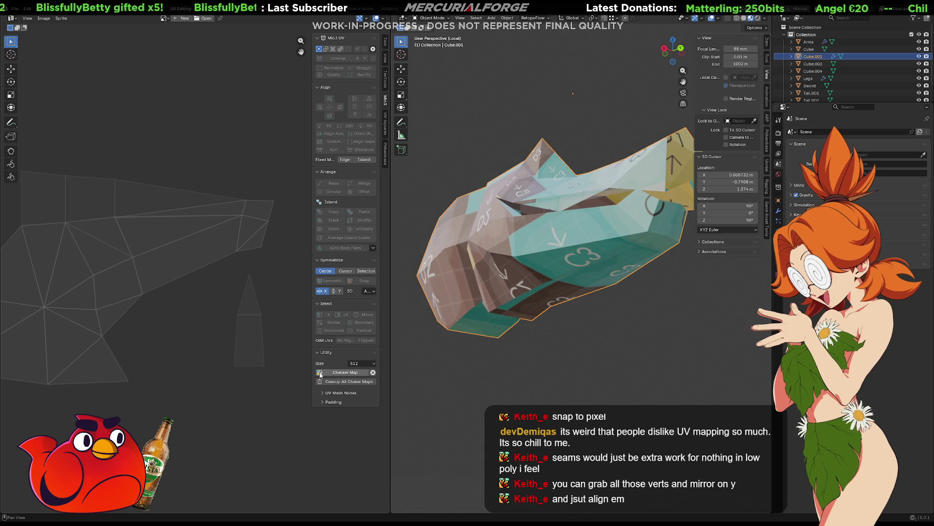
# - Return the checker-mapped mesh to Edit Mode and frame it from the front
pyautogui.moveTo(462, 316)
pyautogui.mouseDown(button='middle')
pyautogui.moveTo(517, 221)
pyautogui.moveTo(524, 259)
pyautogui.moveTo(475, 162)
pyautogui.moveTo(504, 220)
pyautogui.moveTo(535, 230)
pyautogui.mouseUp(button='middle')
pyautogui.scroll(2, 536, 226)
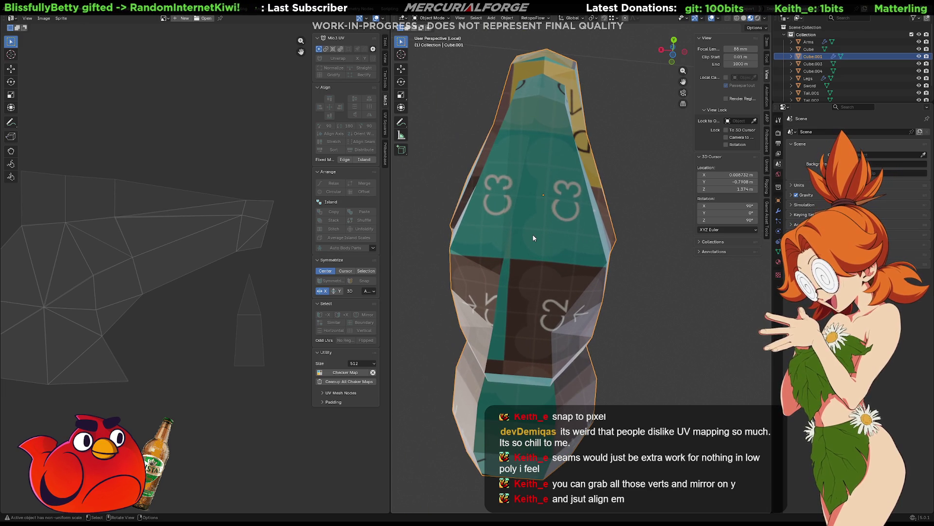
pyautogui.press('Tab')
pyautogui.keyDown('shift'); pyautogui.moveTo(537, 241); pyautogui.dragTo(547, 235, button='middle'); pyautogui.keyUp('shift')
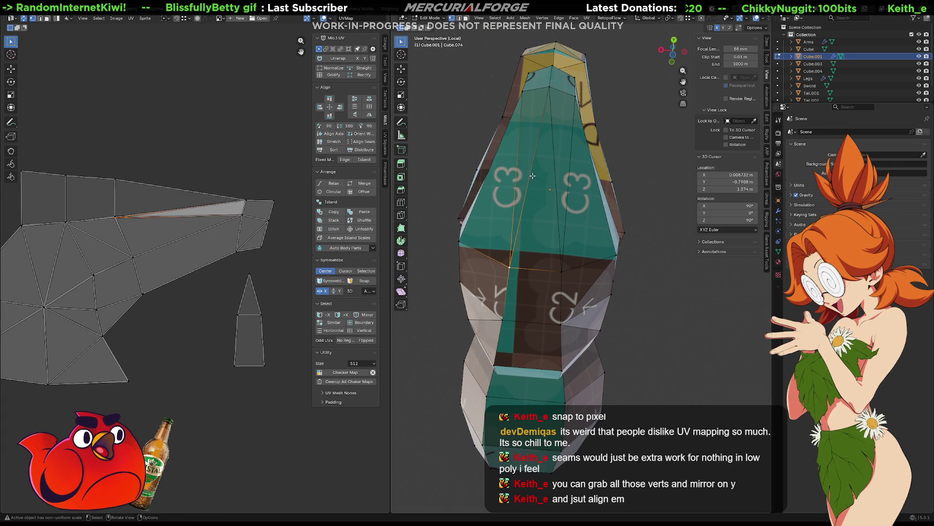
pyautogui.moveTo(530, 312); pyautogui.dragTo(549, 225, button='middle')
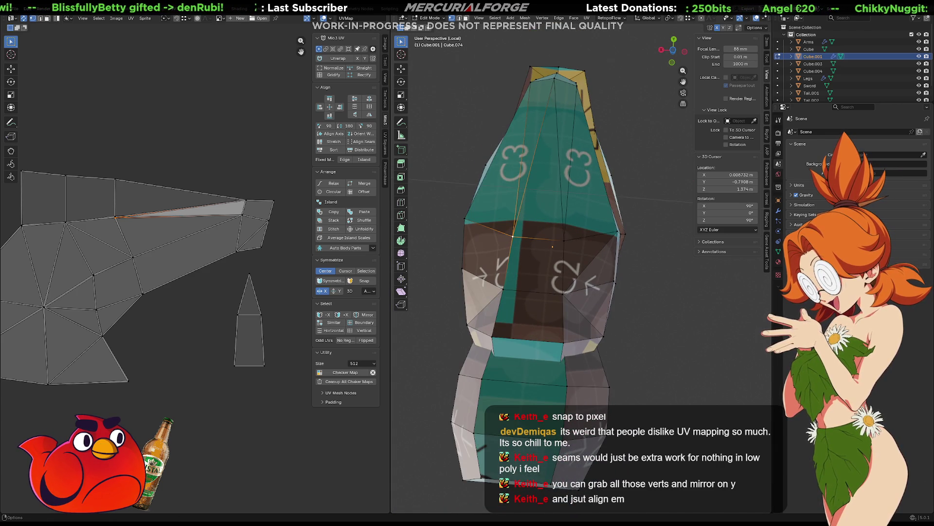
pyautogui.click(762, 18)
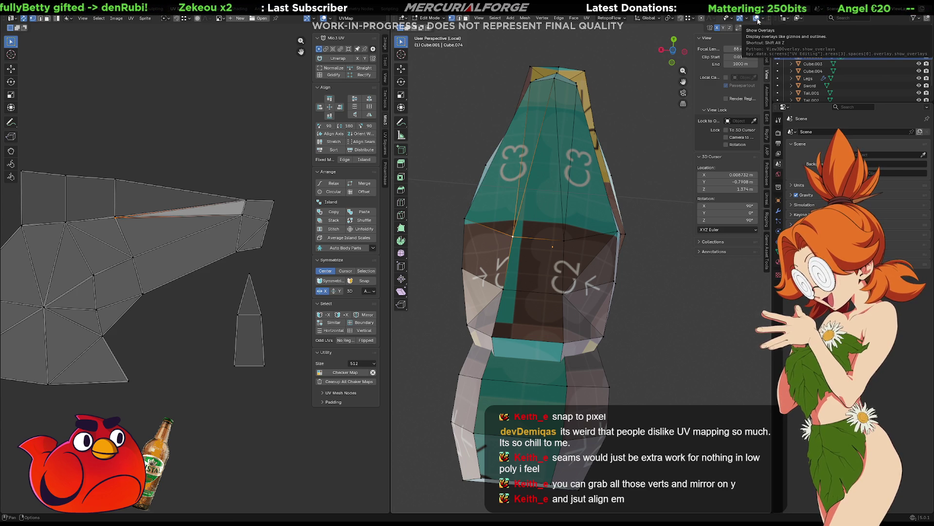
pyautogui.scroll(-3, 757, 20)
pyautogui.click(764, 18)
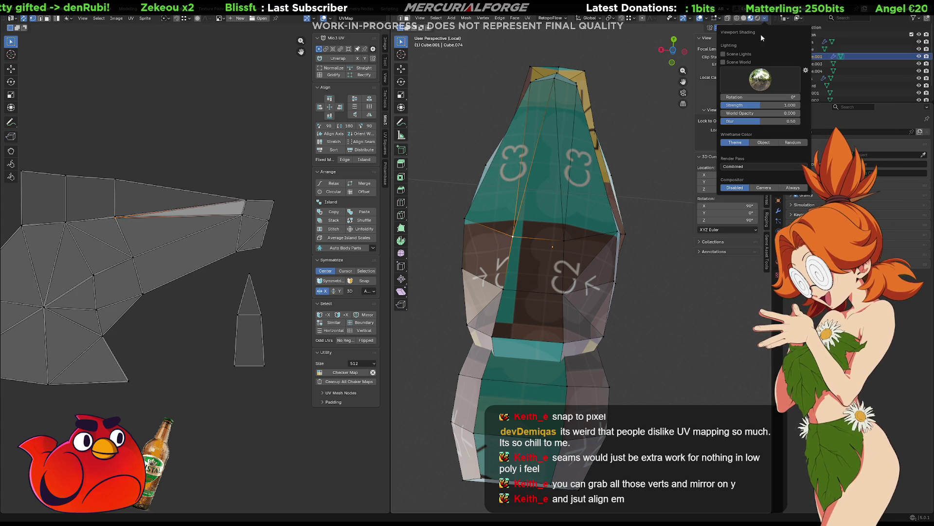
# - Toggle Scene World lighting on and off, show Material Properties, and switch to Object Mode
pyautogui.click(730, 62)
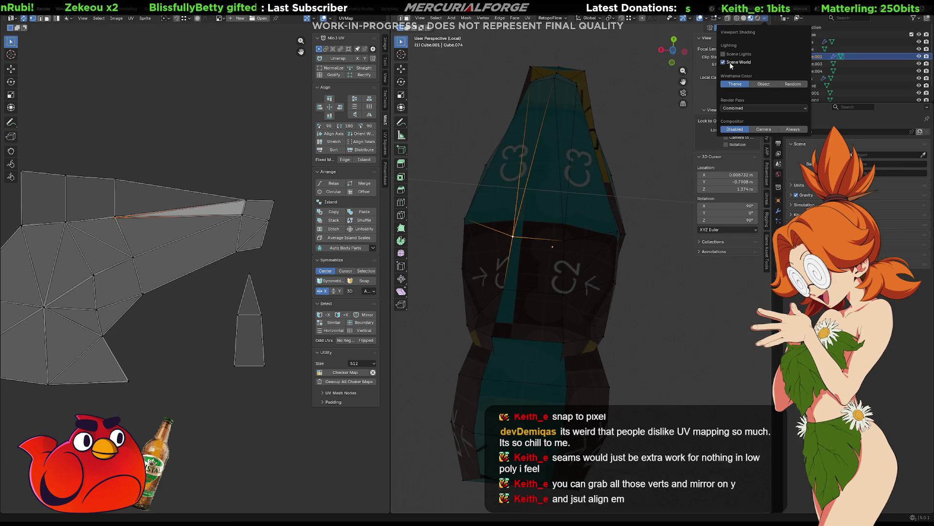
pyautogui.click(731, 62)
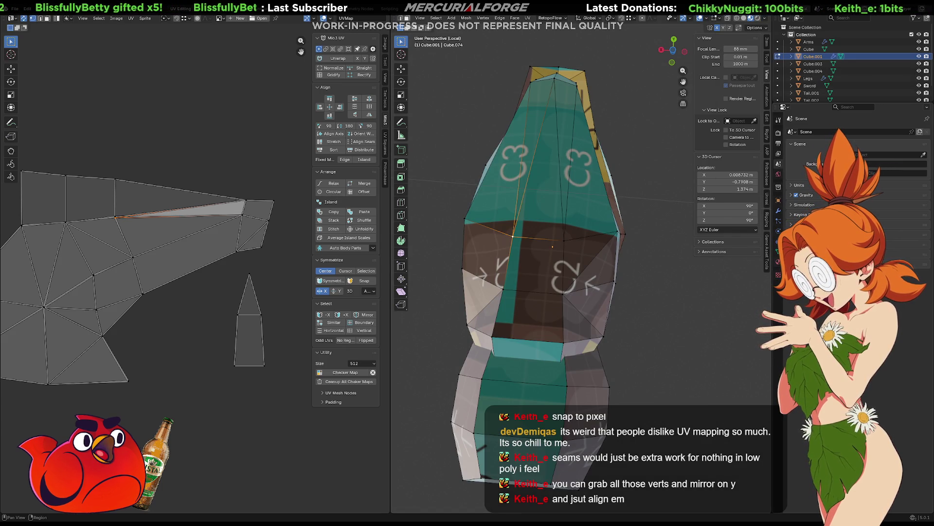
pyautogui.click(778, 260)
pyautogui.click(576, 261)
pyautogui.press('Tab')
pyautogui.press('Tab')
pyautogui.press('Tab')
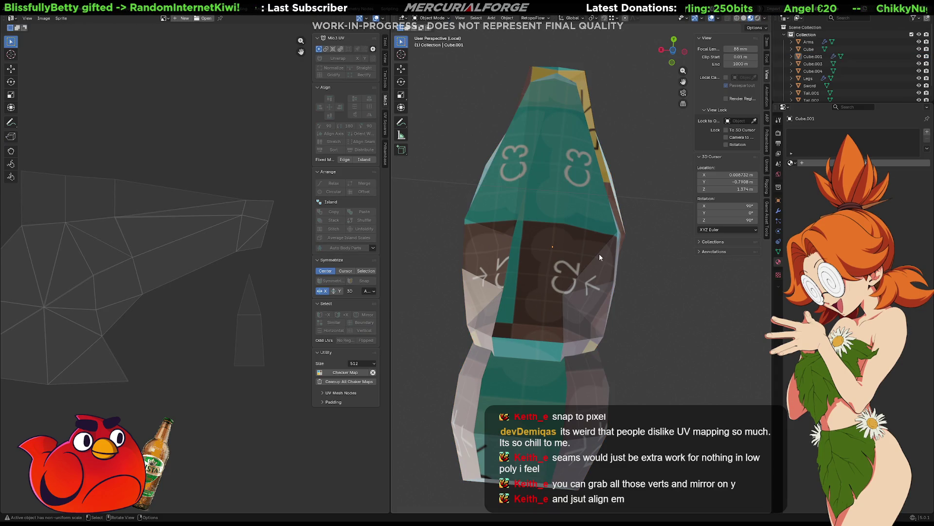
# - Switch to Solid shading with the checker texture shown as the colour
pyautogui.moveTo(676, 264)
pyautogui.mouseDown(button='middle')
pyautogui.moveTo(566, 348)
pyautogui.moveTo(585, 360)
pyautogui.mouseUp(button='middle')
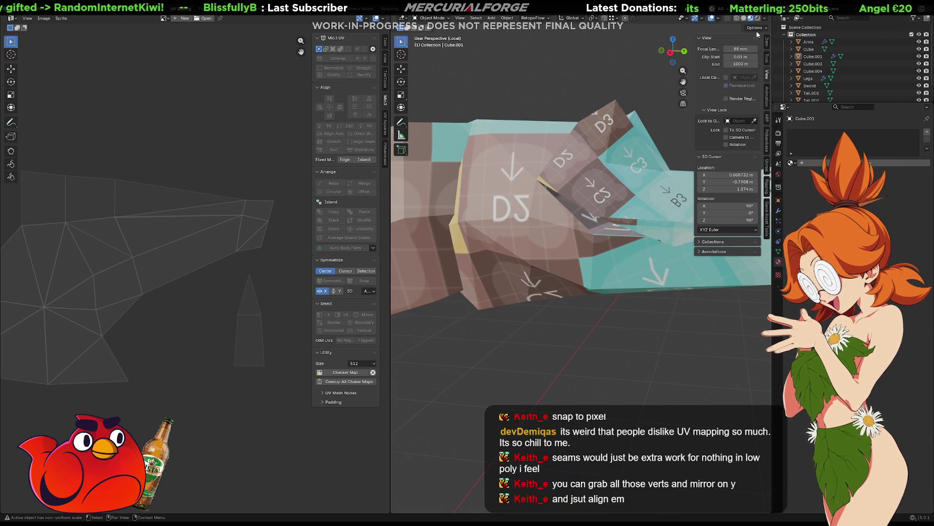
pyautogui.click(744, 18)
pyautogui.click(751, 18)
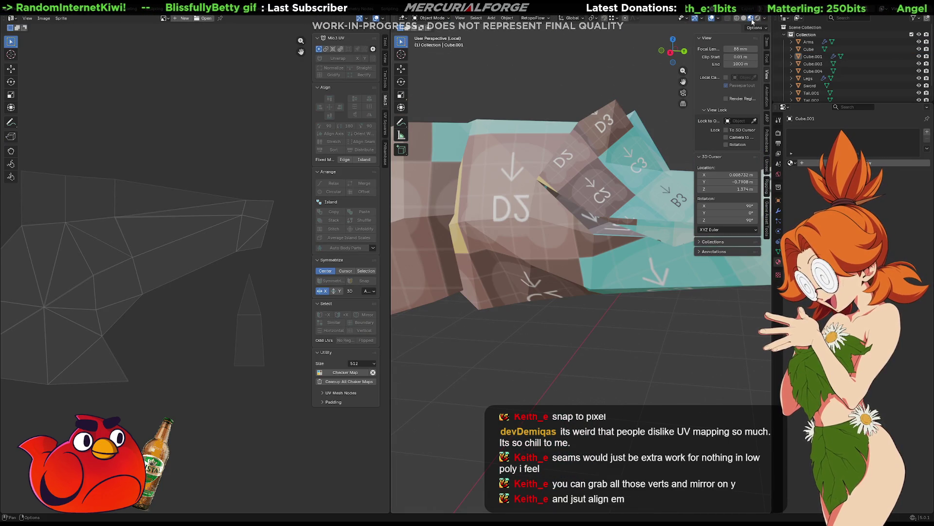
pyautogui.click(744, 18)
pyautogui.click(764, 19)
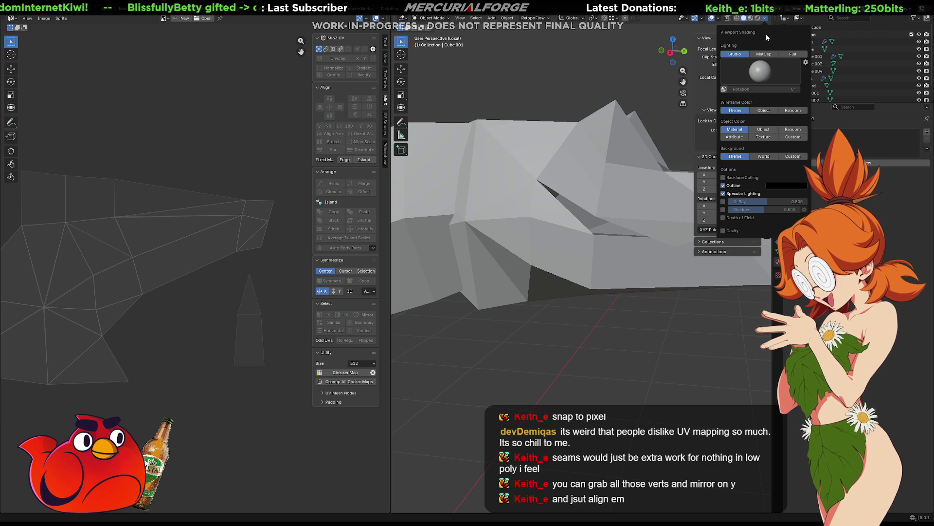
pyautogui.click(764, 137)
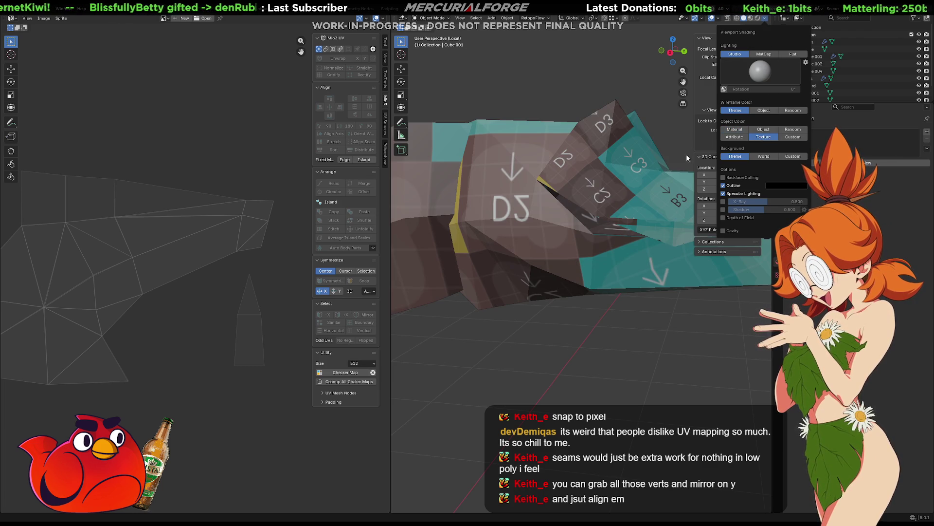
pyautogui.moveTo(670, 150)
pyautogui.mouseDown(button='middle')
pyautogui.moveTo(641, 138)
pyautogui.moveTo(604, 71)
pyautogui.moveTo(583, 104)
pyautogui.moveTo(496, 142)
pyautogui.mouseUp(button='middle')
pyautogui.press('Escape')
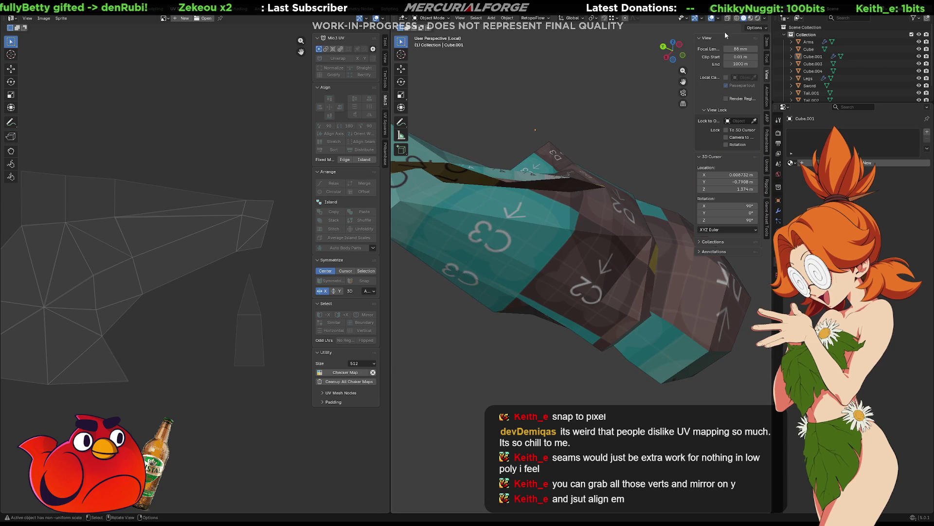
# - Change viewport lighting to MatCap, then Flat, and view the whole body
pyautogui.click(766, 19)
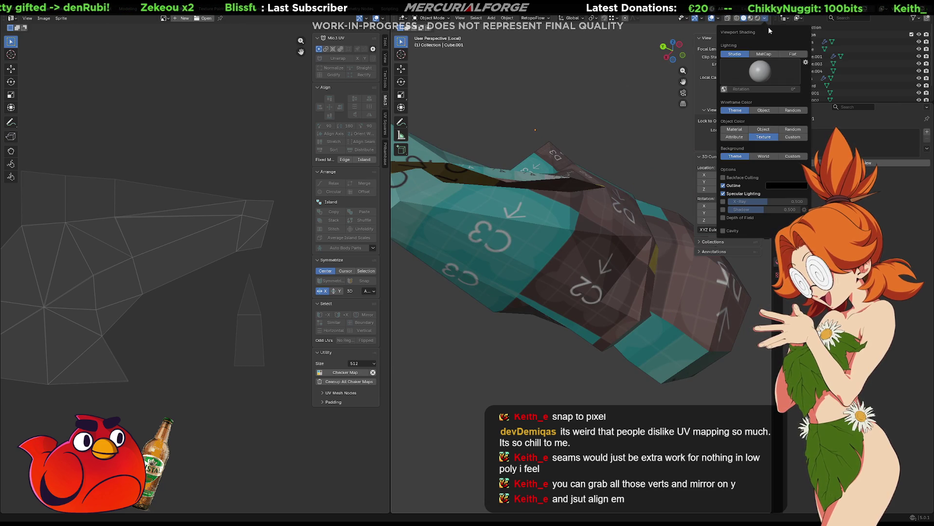
pyautogui.click(762, 76)
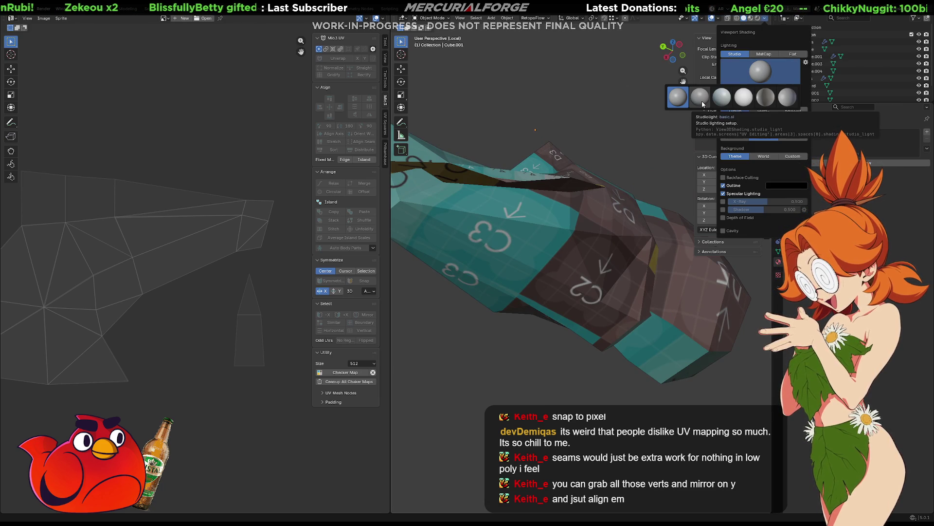
pyautogui.click(768, 54)
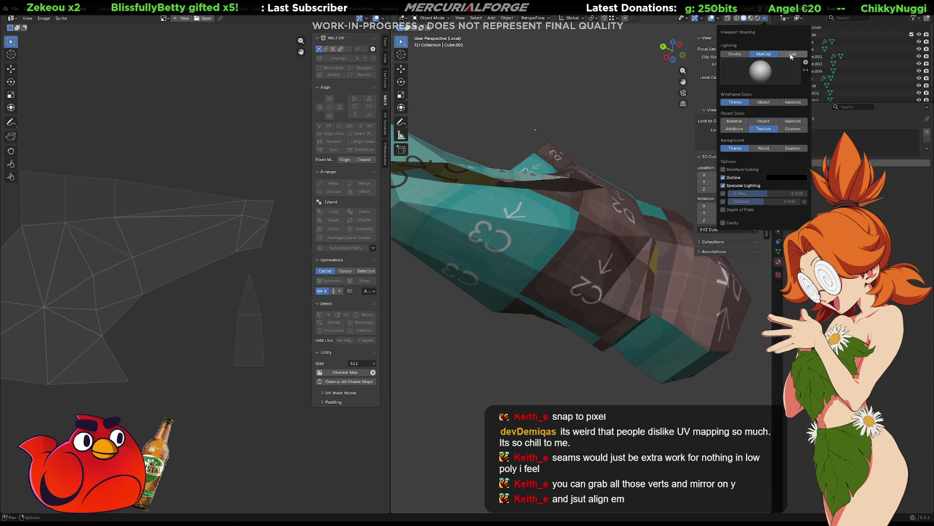
pyautogui.click(791, 54)
pyautogui.moveTo(641, 147)
pyautogui.mouseDown(button='middle')
pyautogui.moveTo(687, 154)
pyautogui.moveTo(552, 201)
pyautogui.moveTo(606, 270)
pyautogui.moveTo(582, 307)
pyautogui.moveTo(488, 258)
pyautogui.moveTo(453, 224)
pyautogui.moveTo(454, 241)
pyautogui.moveTo(592, 241)
pyautogui.moveTo(682, 257)
pyautogui.moveTo(655, 284)
pyautogui.moveTo(652, 321)
pyautogui.moveTo(600, 312)
pyautogui.moveTo(589, 256)
pyautogui.moveTo(506, 257)
pyautogui.moveTo(565, 188)
pyautogui.moveTo(606, 184)
pyautogui.mouseUp(button='middle')
pyautogui.scroll(-8, 553, 200)
pyautogui.scroll(5, 184, 308)
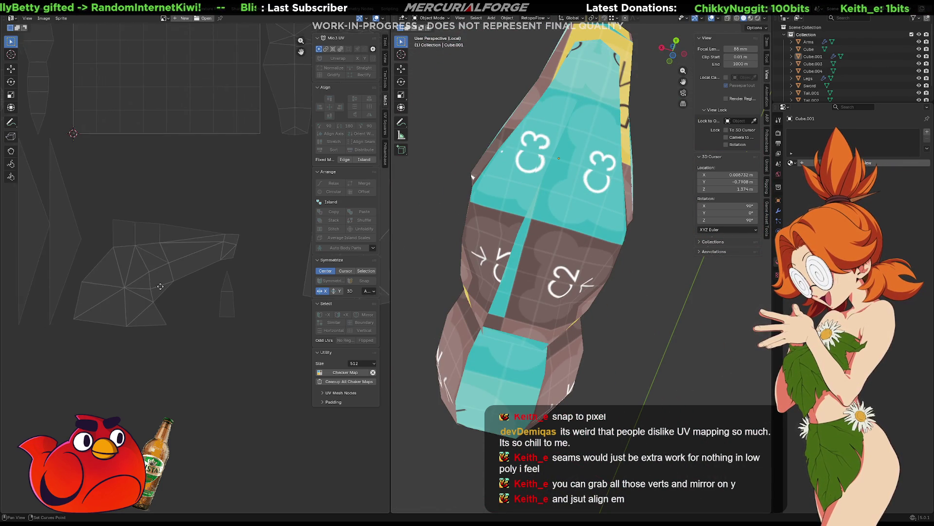
# - Enter Edit Mode and nudge the selected body-island UV vertex up-left, then down
pyautogui.moveTo(235, 299); pyautogui.dragTo(199, 322, button='middle')
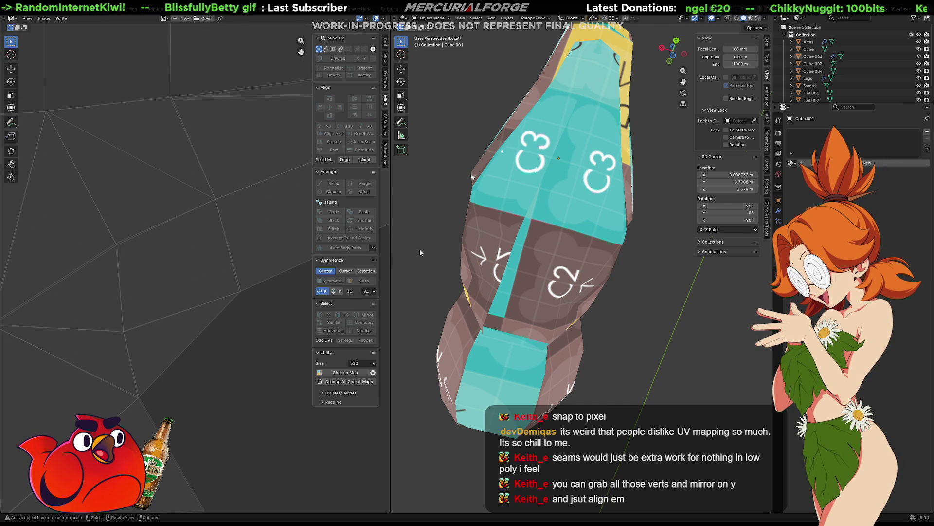
pyautogui.press('Tab')
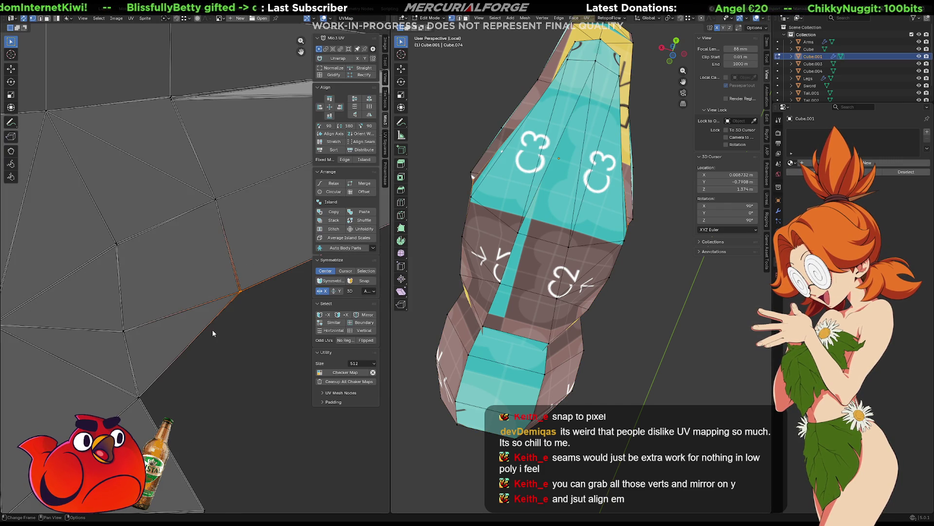
pyautogui.moveTo(231, 314); pyautogui.dragTo(218, 307, button='middle')
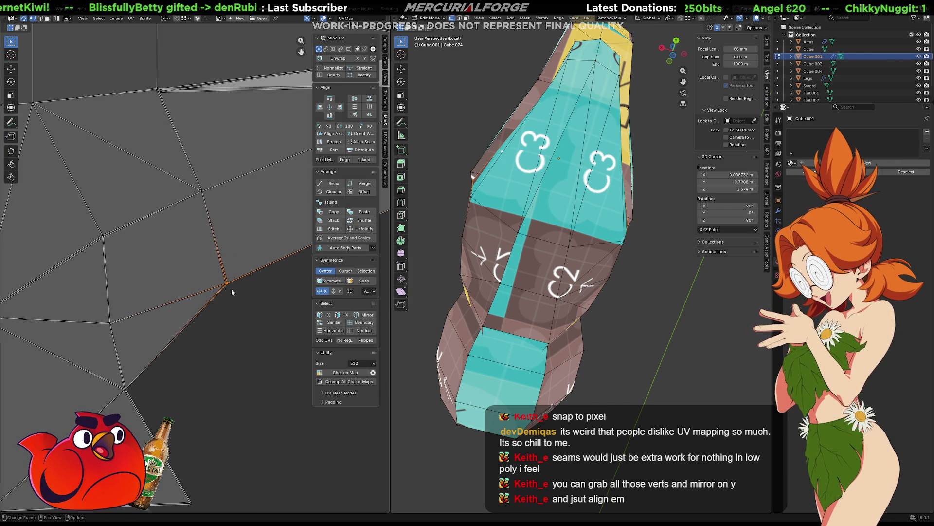
pyautogui.press('g')
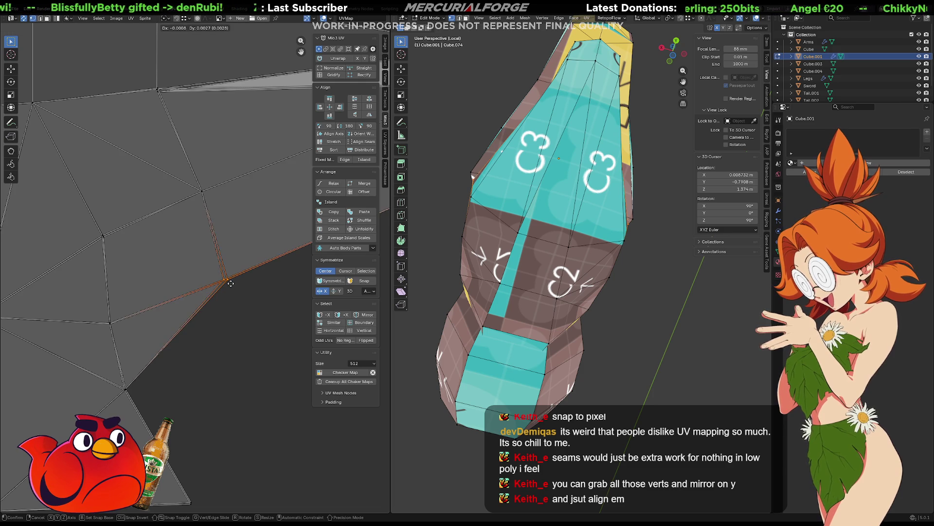
pyautogui.click(235, 283)
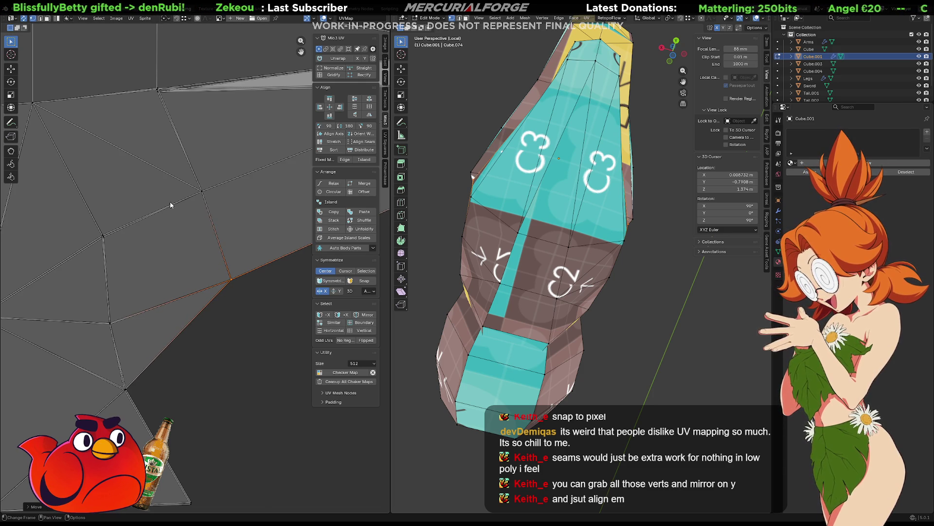
pyautogui.press('g')
pyautogui.click(97, 252)
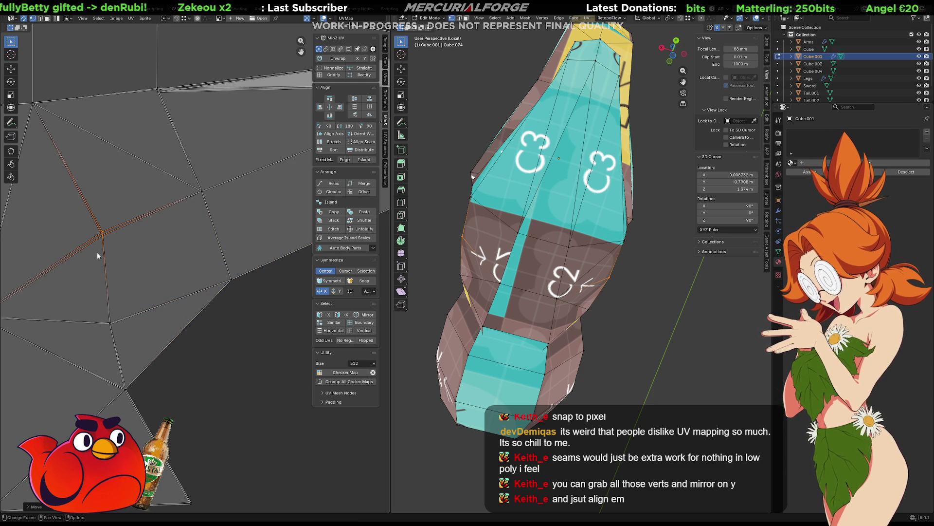
pyautogui.press('g')
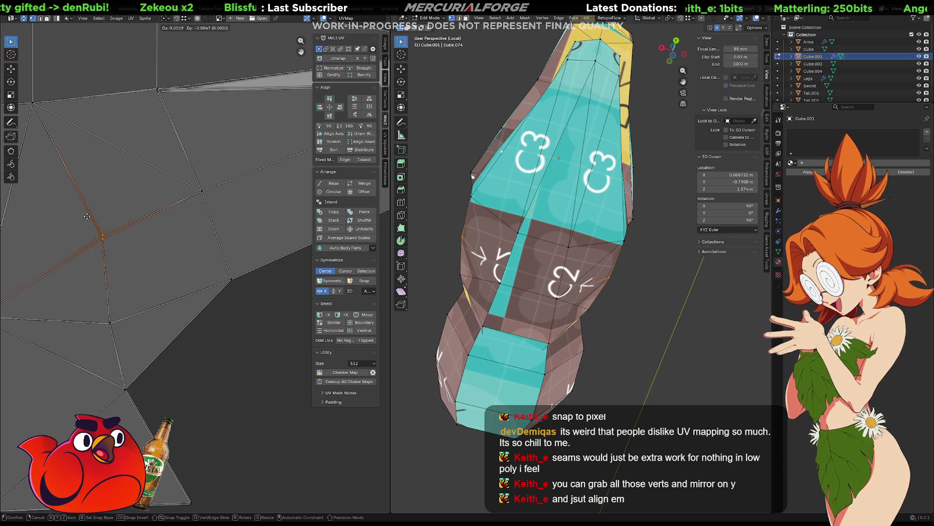
pyautogui.click(84, 212)
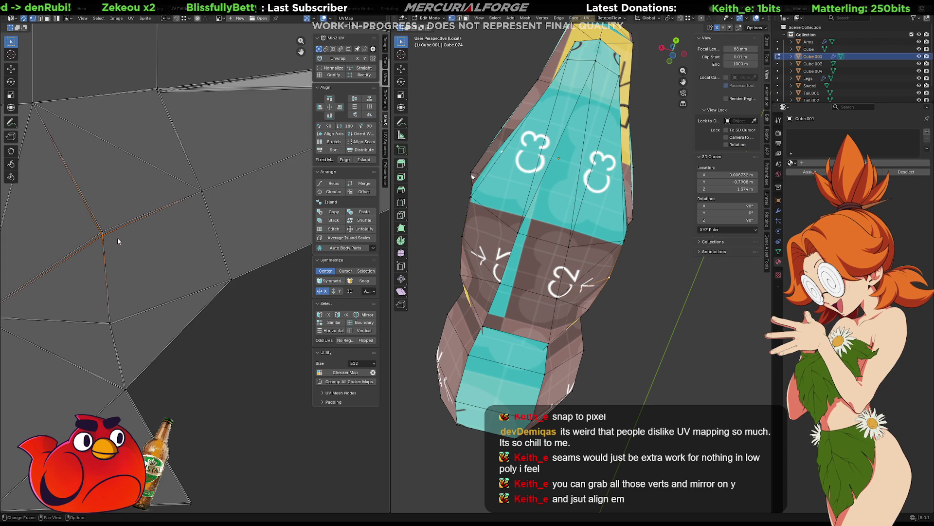
pyautogui.press('g')
pyautogui.click(120, 235)
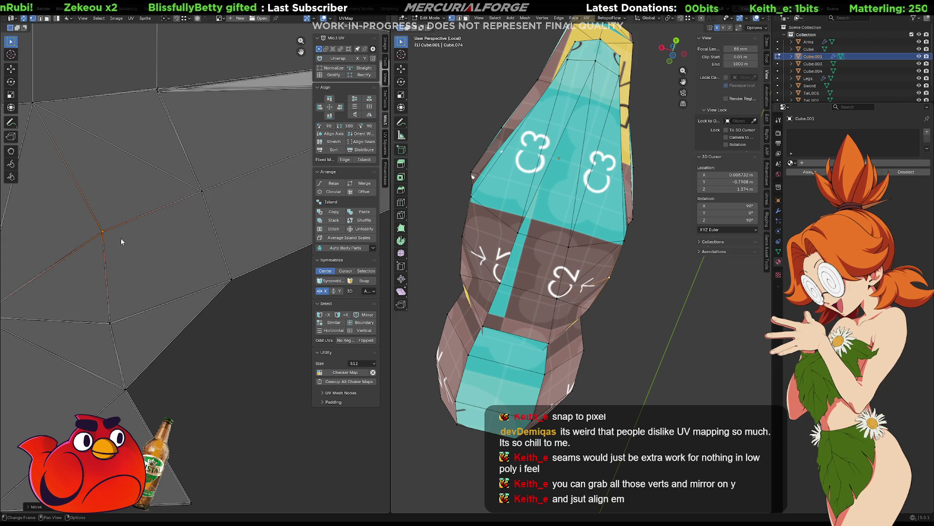
# - Select the next vertex further down the island's edge
pyautogui.moveTo(102, 343); pyautogui.dragTo(102, 347)
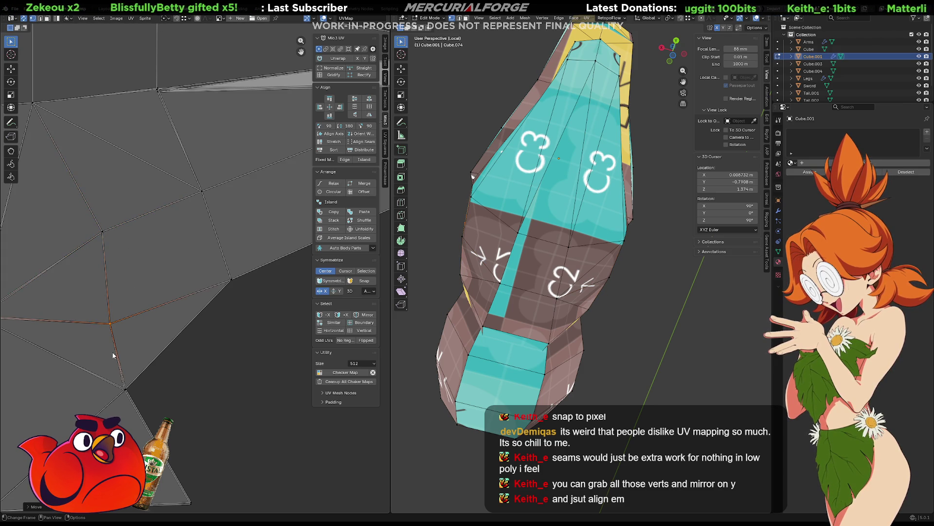
pyautogui.moveTo(137, 371); pyautogui.dragTo(196, 346, button='middle')
pyautogui.click(185, 360)
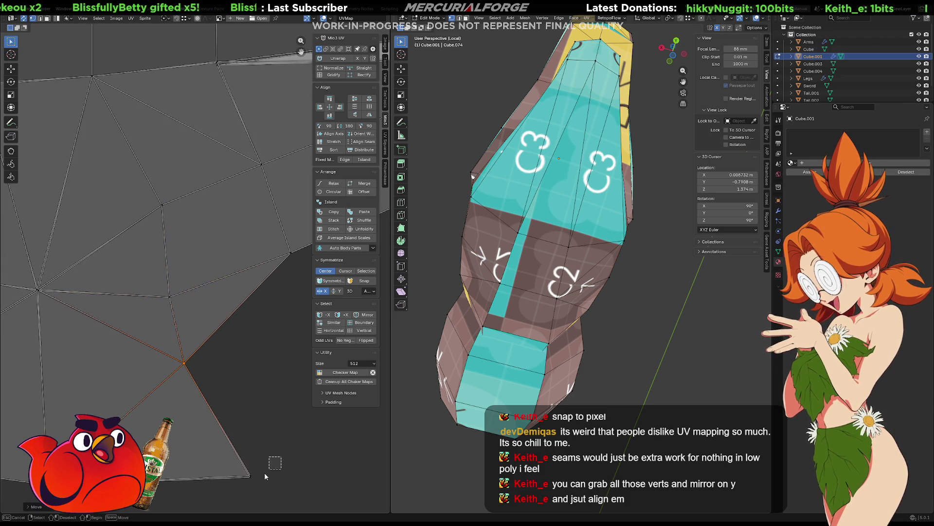
pyautogui.scroll(3, 253, 414)
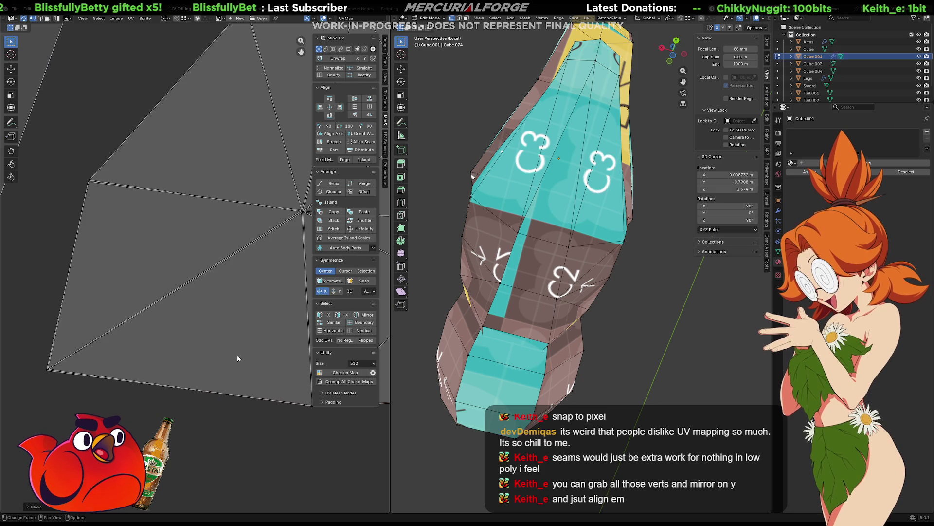
# - Move the centre UV vertex of the body island onto its neighbouring vertex
pyautogui.moveTo(56, 360); pyautogui.dragTo(39, 379)
pyautogui.click(89, 184)
pyautogui.moveTo(211, 180); pyautogui.dragTo(132, 177, button='middle')
pyautogui.moveTo(253, 194)
pyautogui.mouseDown()
pyautogui.moveTo(240, 223)
pyautogui.moveTo(219, 216)
pyautogui.mouseUp()
pyautogui.moveTo(219, 292); pyautogui.dragTo(212, 297, button='middle')
pyautogui.moveTo(249, 372); pyautogui.dragTo(202, 423)
pyautogui.moveTo(195, 97); pyautogui.dragTo(217, 311, button='middle')
pyautogui.moveTo(215, 293); pyautogui.dragTo(173, 212)
pyautogui.moveTo(147, 206); pyautogui.dragTo(134, 194, button='middle')
pyautogui.press('g')
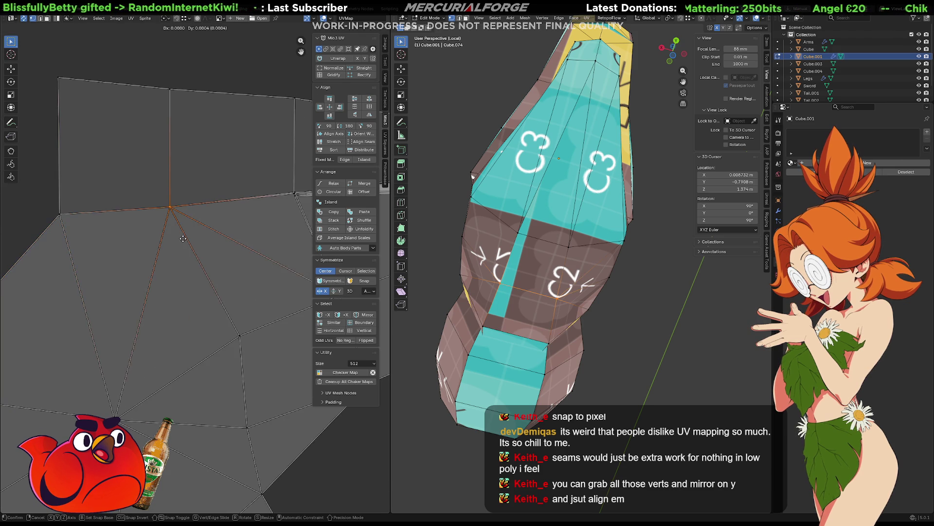
pyautogui.click(250, 221)
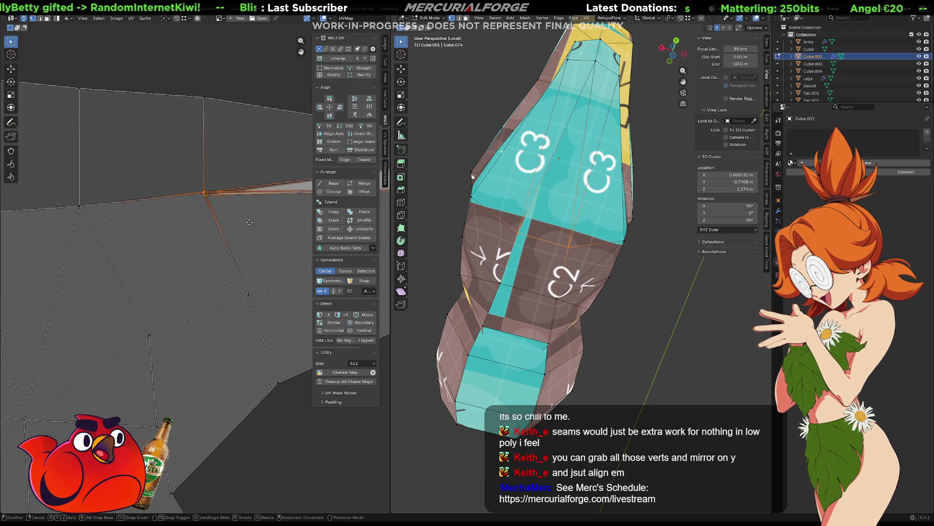
pyautogui.moveTo(211, 201); pyautogui.dragTo(200, 189)
# - Shift the three top-edge UV vertices so the island's top edge lines up
pyautogui.moveTo(217, 176)
pyautogui.mouseDown(button='middle')
pyautogui.moveTo(186, 164)
pyautogui.moveTo(21, 168)
pyautogui.mouseUp(button='middle')
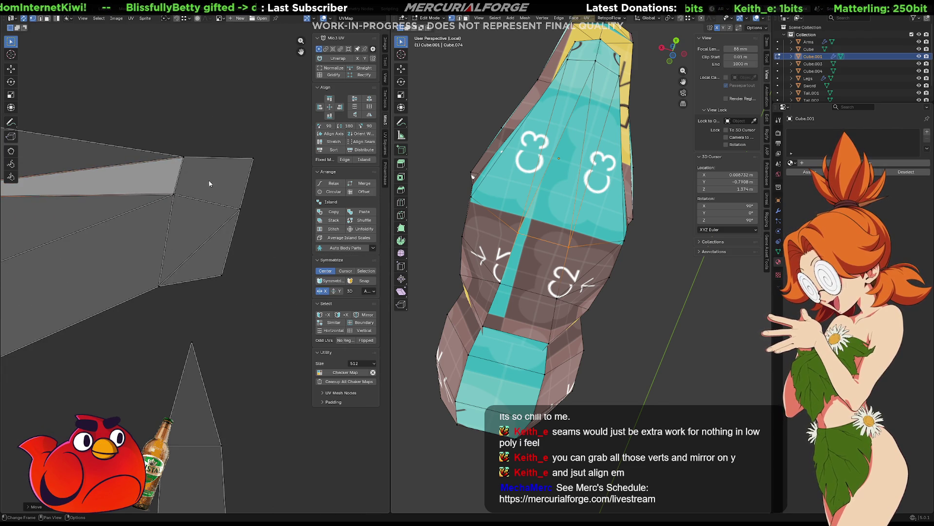
pyautogui.moveTo(161, 174); pyautogui.dragTo(155, 199)
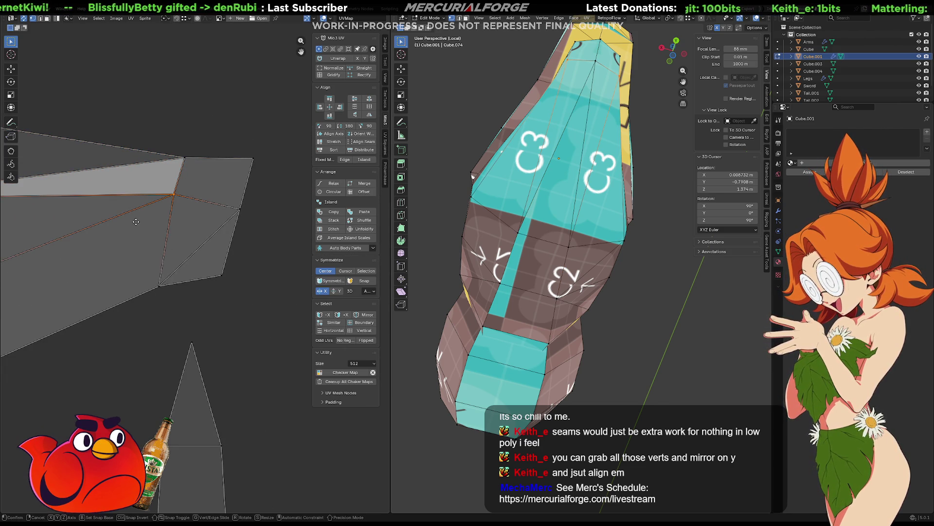
pyautogui.scroll(3, 275, 163)
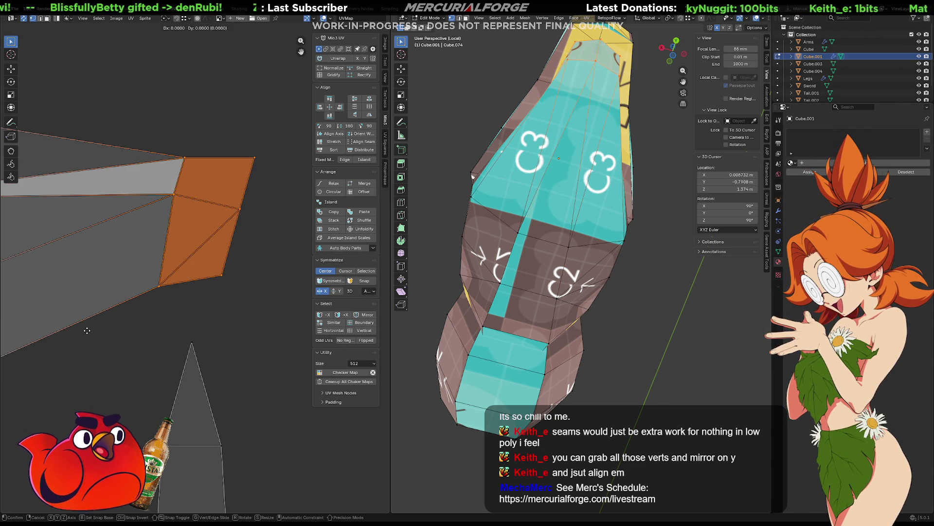
pyautogui.moveTo(92, 230); pyautogui.dragTo(127, 302, button='middle')
pyautogui.scroll(-1, 65, 191)
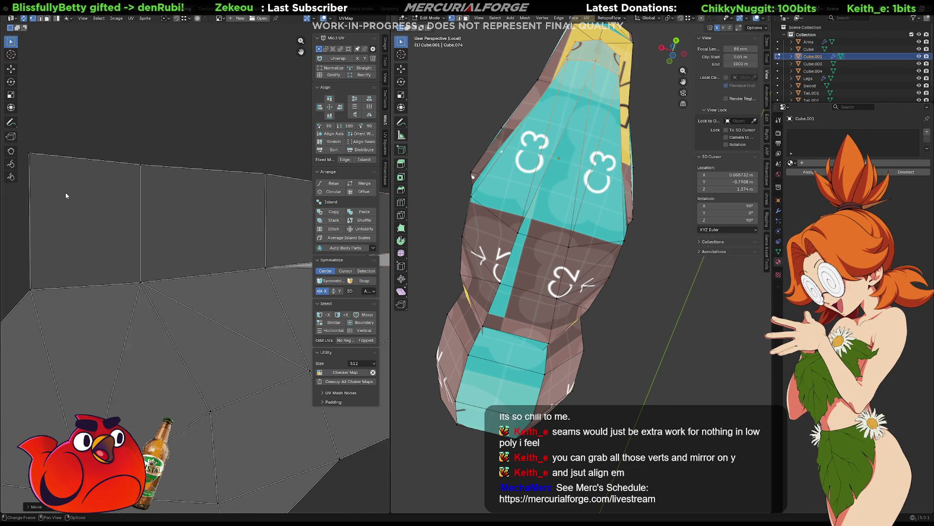
pyautogui.moveTo(51, 158); pyautogui.dragTo(300, 241)
pyautogui.press('g')
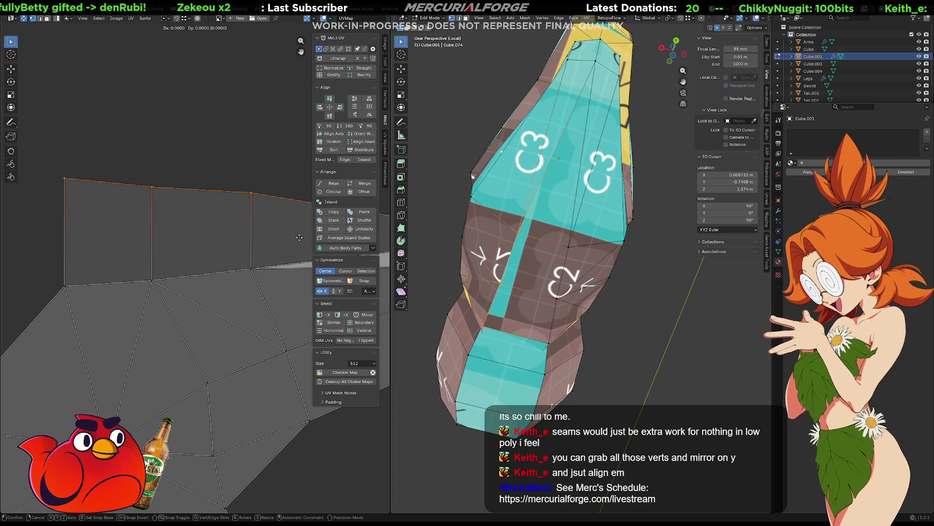
pyautogui.click(300, 237)
pyautogui.moveTo(222, 240); pyautogui.dragTo(211, 206, button='middle')
pyautogui.moveTo(185, 236); pyautogui.dragTo(227, 159, button='middle')
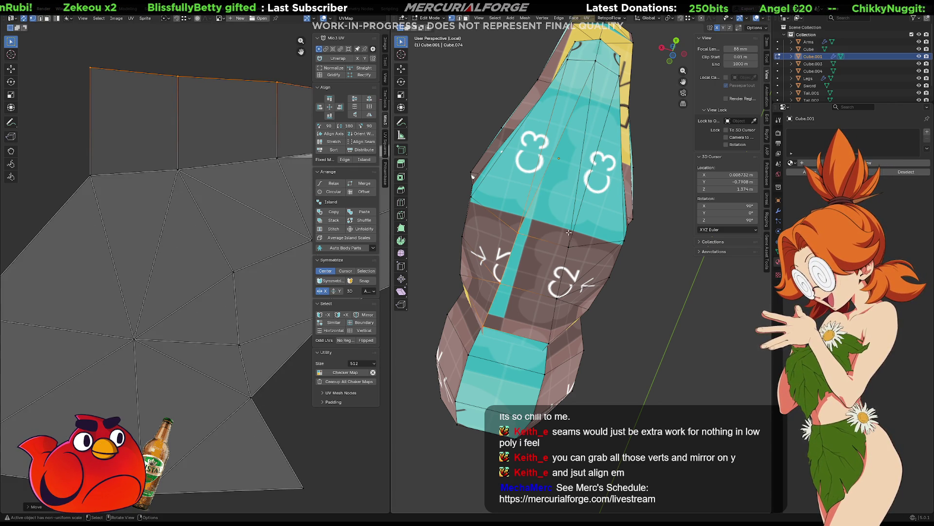
# - Orbit to a close-up of the checker-textured body and show the EEVEE render settings
pyautogui.scroll(8, 571, 236)
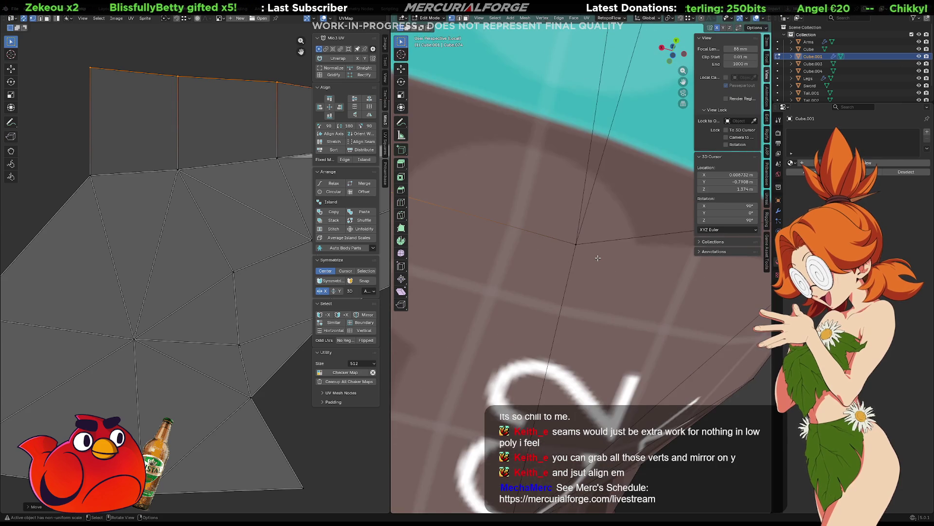
pyautogui.scroll(2, 597, 257)
pyautogui.moveTo(598, 258); pyautogui.dragTo(515, 277, button='middle')
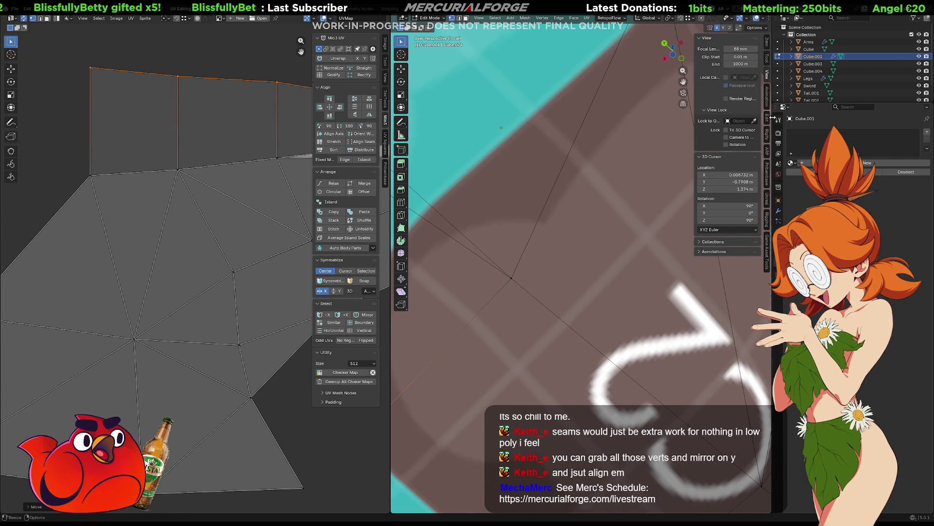
pyautogui.click(779, 120)
pyautogui.click(779, 133)
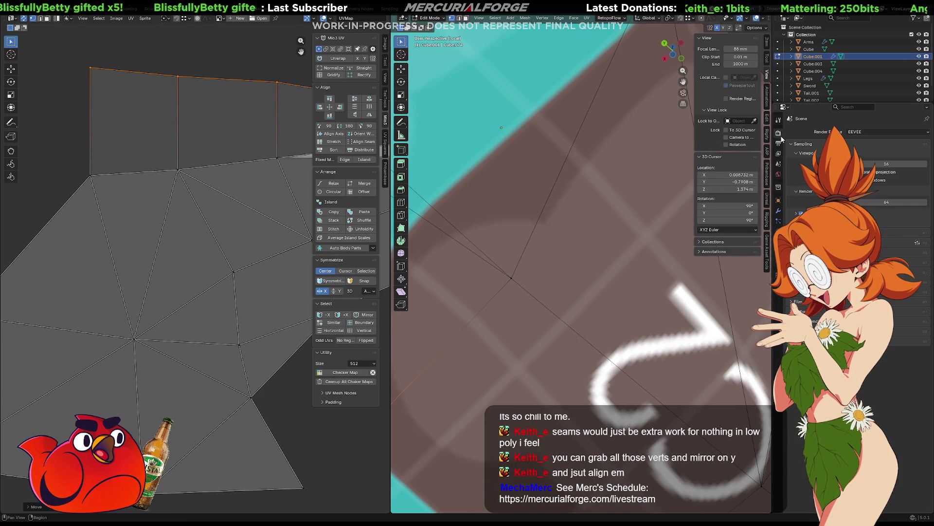
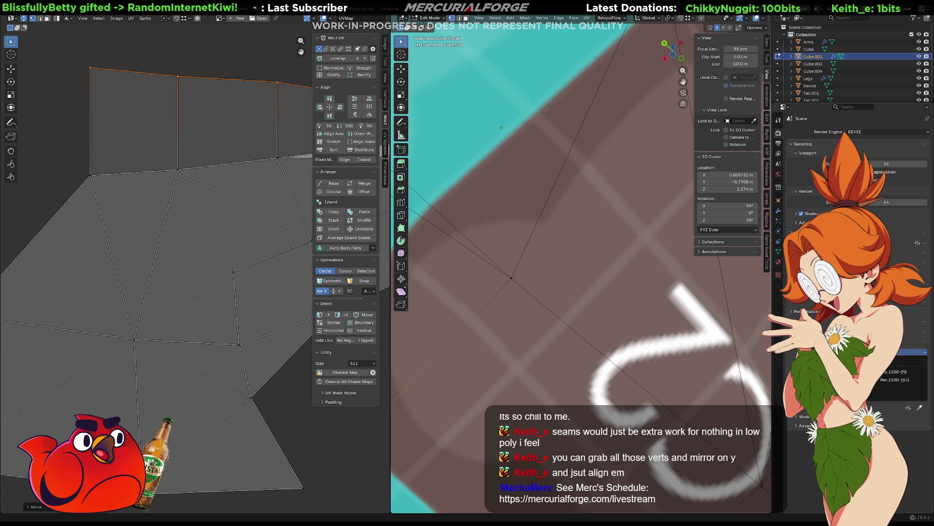
# - Dismiss the colour-management list and orbit the model to show more of the mesh
pyautogui.press('Escape')
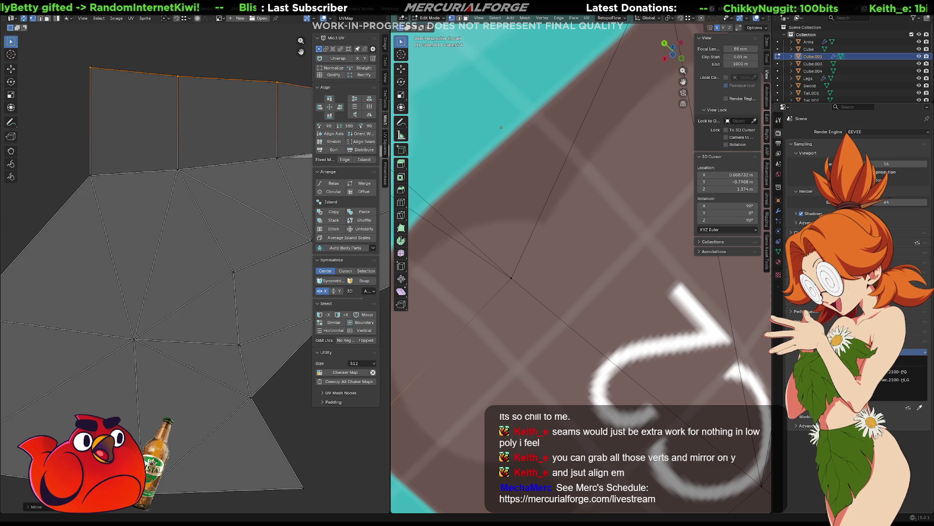
pyautogui.press('Escape')
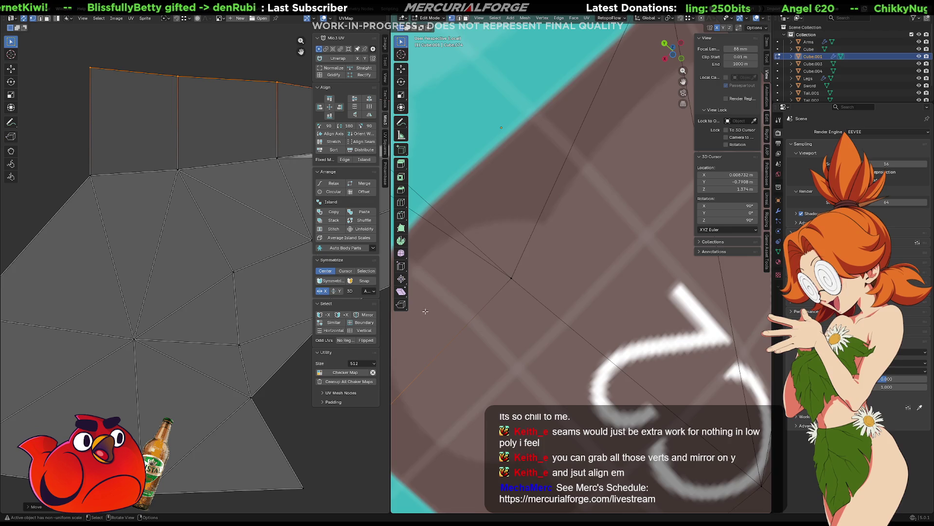
pyautogui.scroll(-2, 440, 306)
pyautogui.moveTo(440, 305)
pyautogui.mouseDown(button='middle')
pyautogui.moveTo(429, 267)
pyautogui.moveTo(617, 287)
pyautogui.moveTo(591, 281)
pyautogui.moveTo(619, 277)
pyautogui.moveTo(555, 251)
pyautogui.mouseUp(button='middle')
# - Zoom out the UV editor and select the whole large triangulated island with L
pyautogui.scroll(-6, 187, 286)
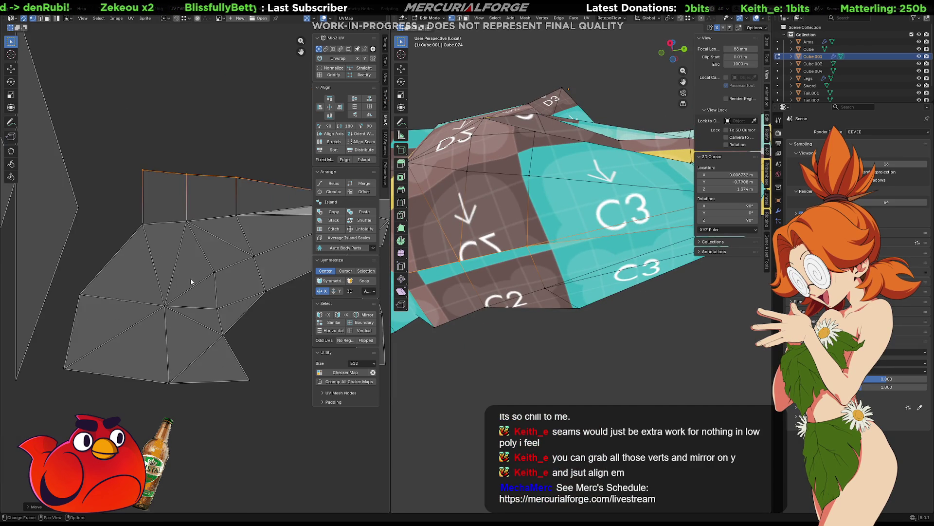
pyautogui.keyDown('ctrl'); pyautogui.hscroll(3, 202, 274); pyautogui.keyUp('ctrl')
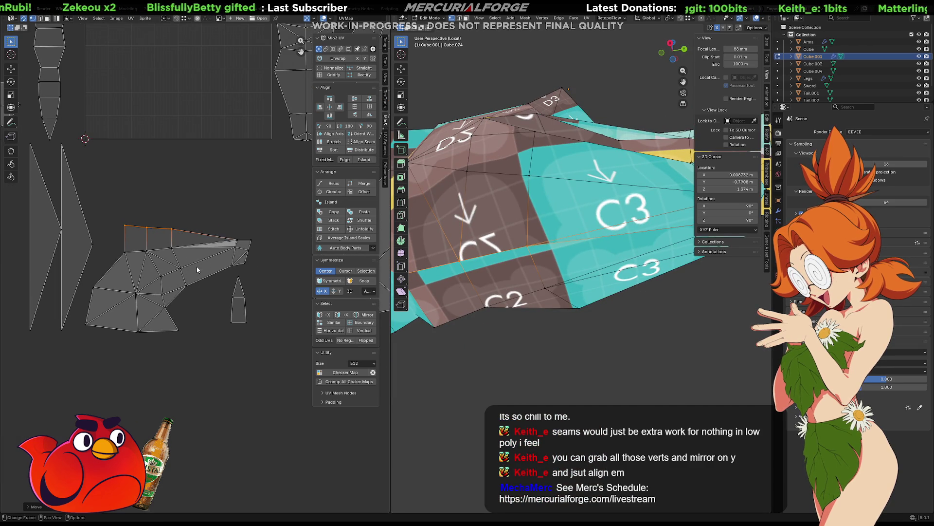
pyautogui.moveTo(462, 221); pyautogui.dragTo(550, 232, button='middle')
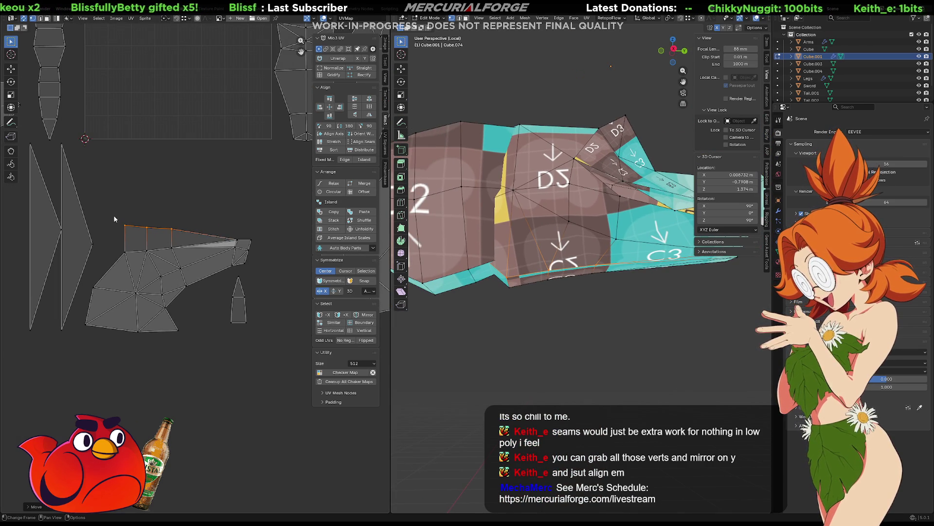
pyautogui.moveTo(132, 204)
pyautogui.mouseDown()
pyautogui.moveTo(123, 264)
pyautogui.moveTo(87, 299)
pyautogui.moveTo(81, 333)
pyautogui.mouseUp()
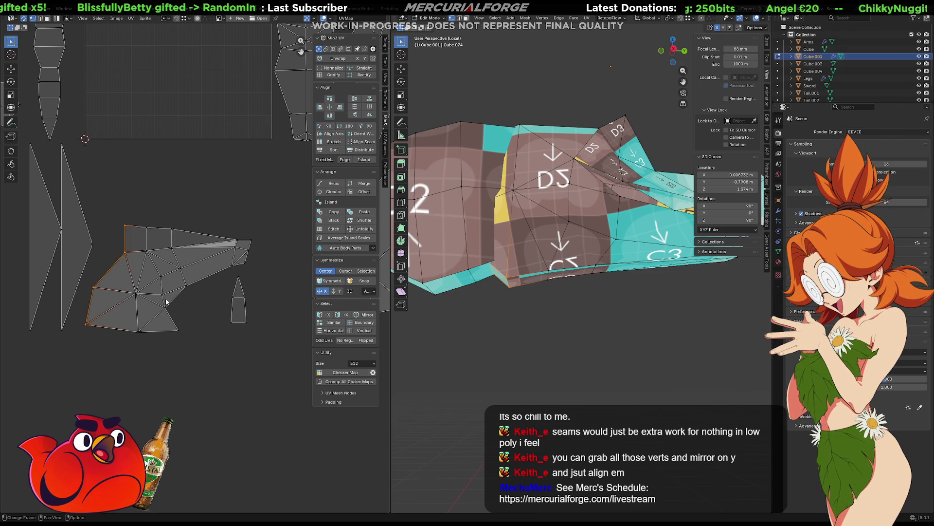
pyautogui.press('l')
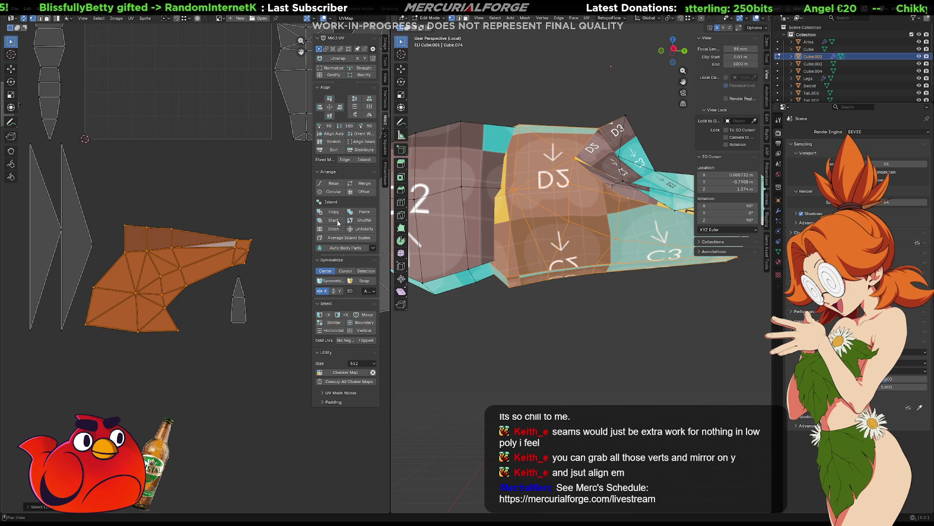
# - Mirror the large UV island along Y and shift it up and to the right
pyautogui.click(356, 116)
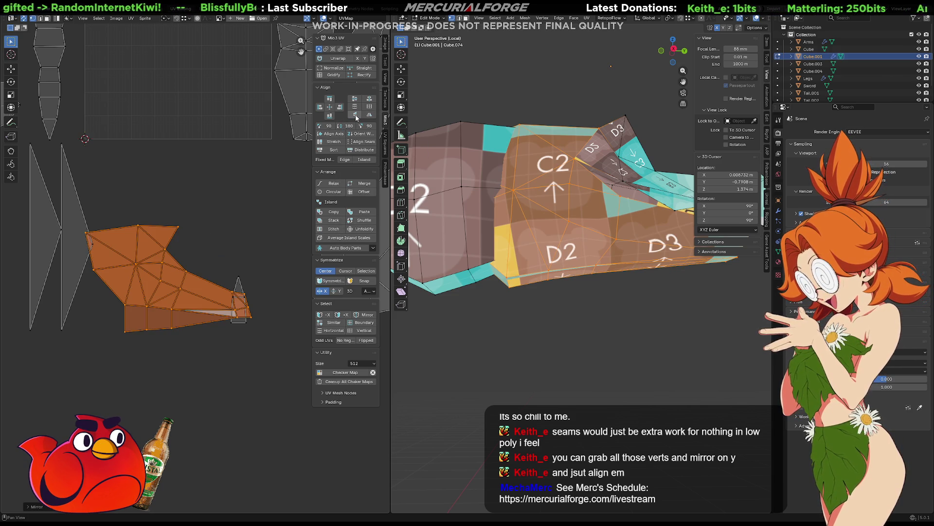
pyautogui.press('g')
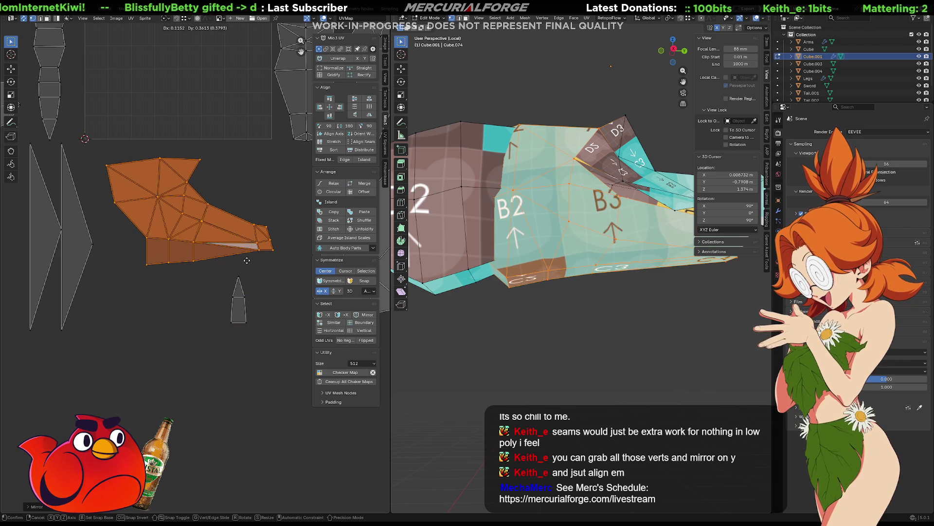
pyautogui.click(245, 267)
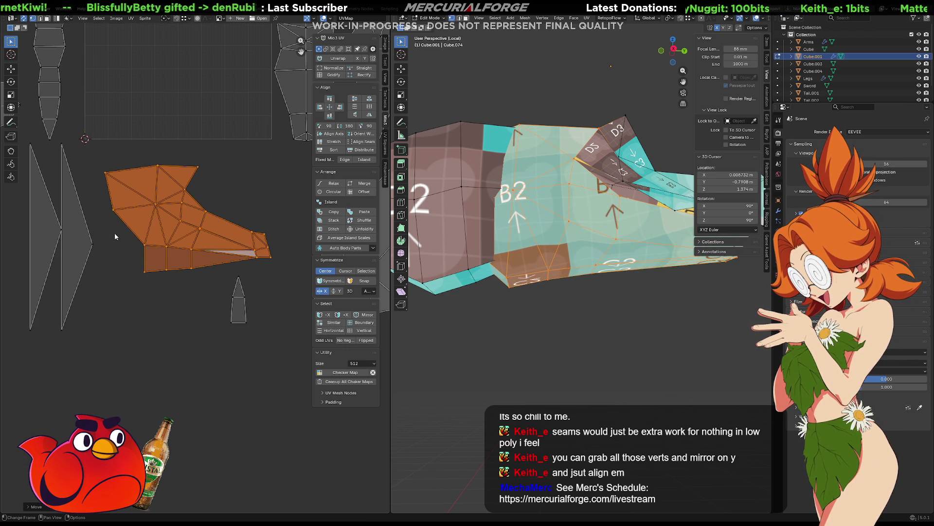
pyautogui.scroll(3, 116, 233)
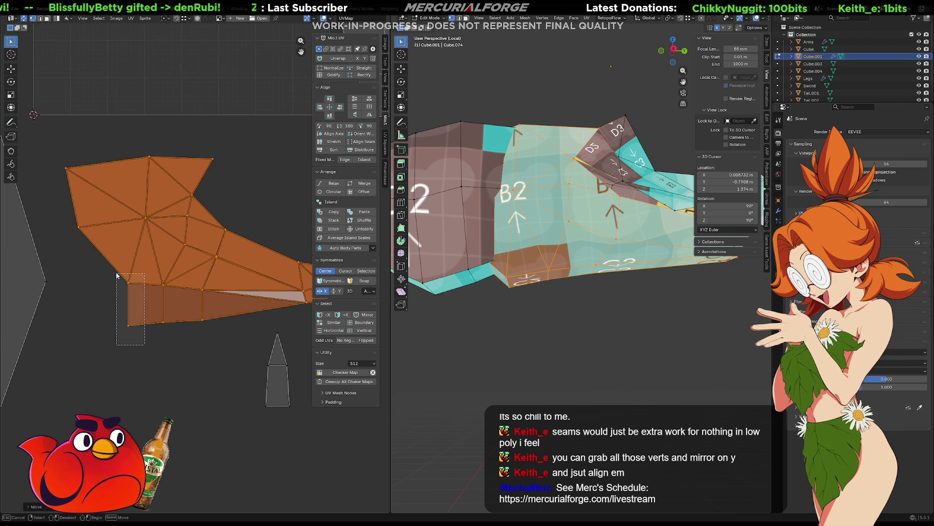
# - Select the narrow side face and drag its small UV island beside the large island
pyautogui.click(116, 274)
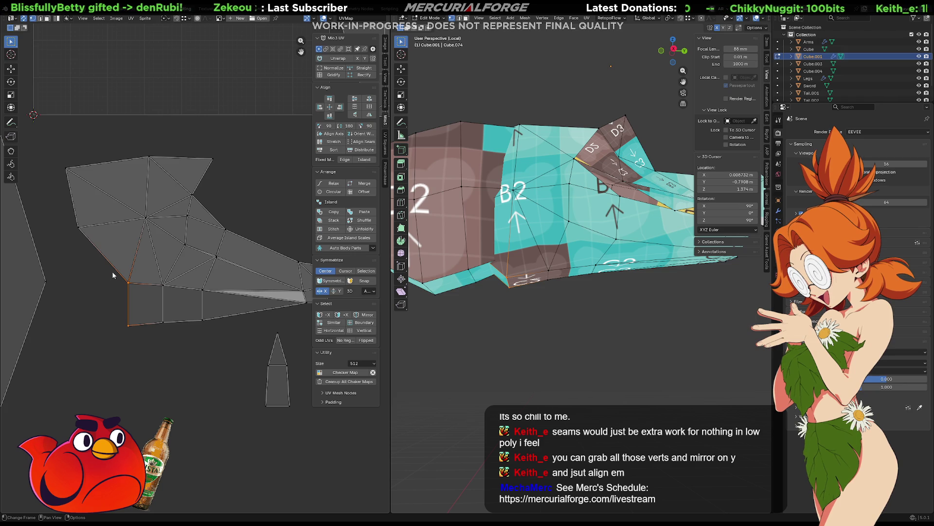
pyautogui.scroll(-4, 112, 278)
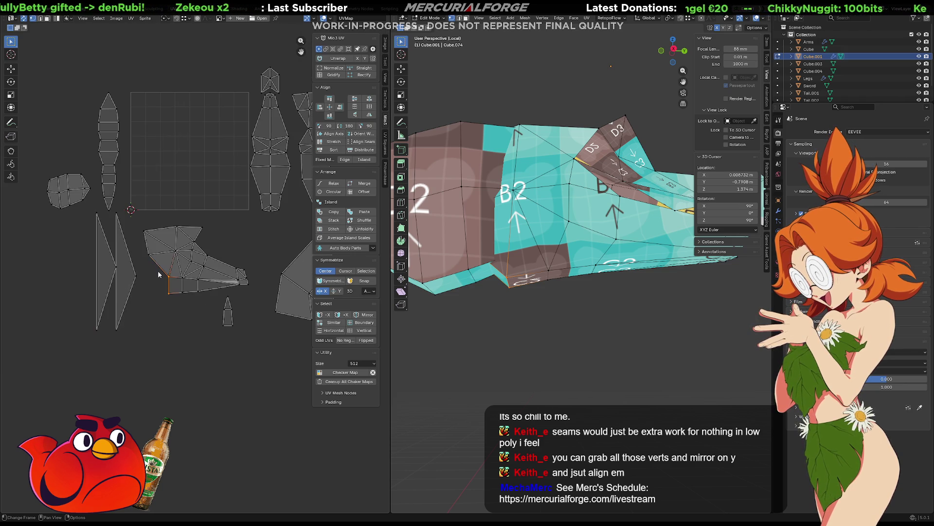
pyautogui.keyDown('ctrl'); pyautogui.scroll(-2, 145, 276); pyautogui.keyUp('ctrl')
pyautogui.click(519, 253)
pyautogui.click(508, 274)
pyautogui.moveTo(508, 275); pyautogui.dragTo(503, 249, button='middle')
pyautogui.click(500, 248)
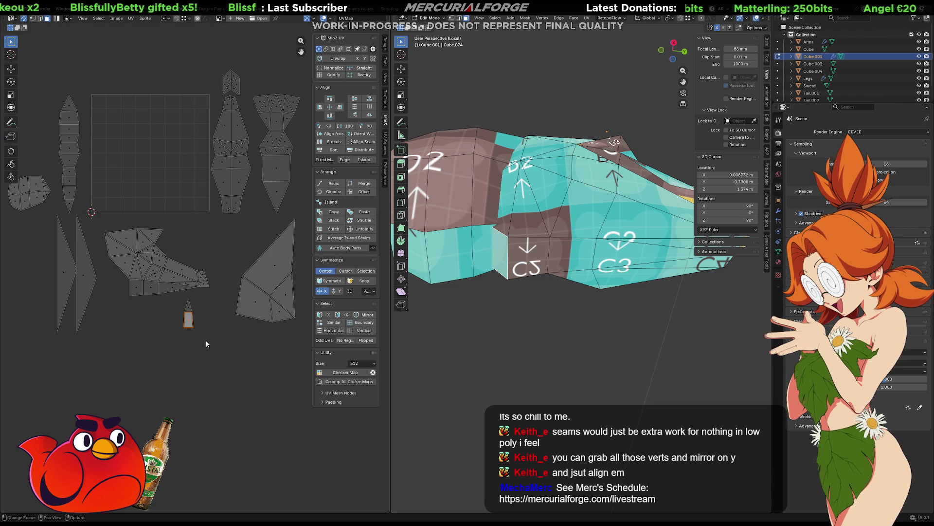
pyautogui.moveTo(190, 312); pyautogui.dragTo(126, 291)
pyautogui.click(126, 291)
pyautogui.scroll(6, 126, 291)
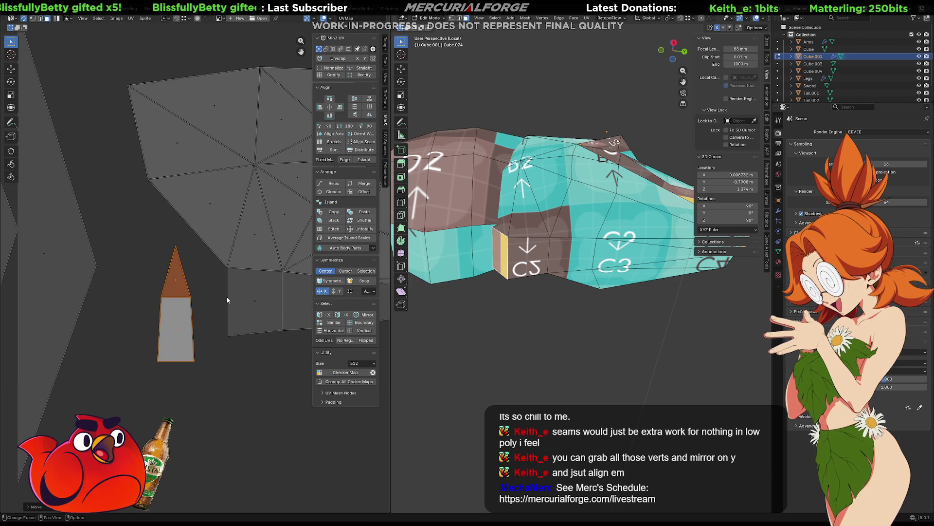
# - Rotate the small island 90° to horizontal and reposition it
pyautogui.press('r')
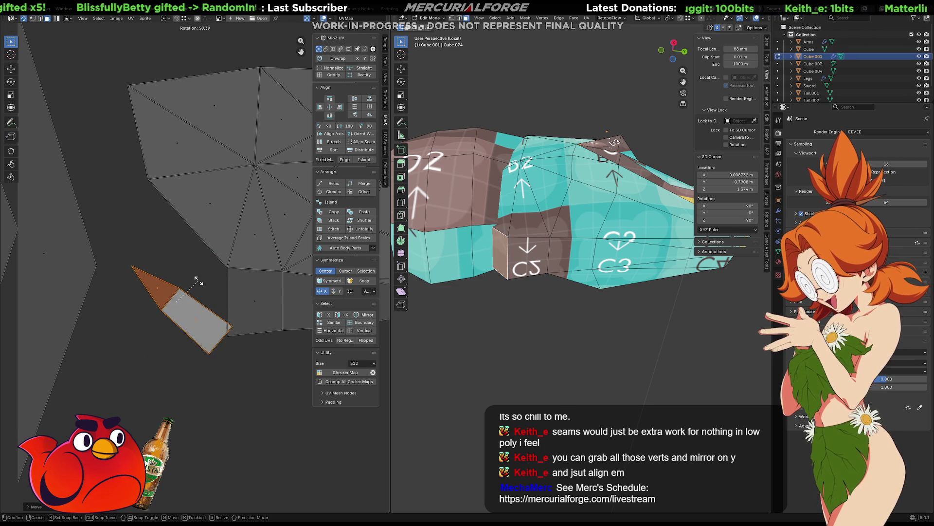
pyautogui.write('90')
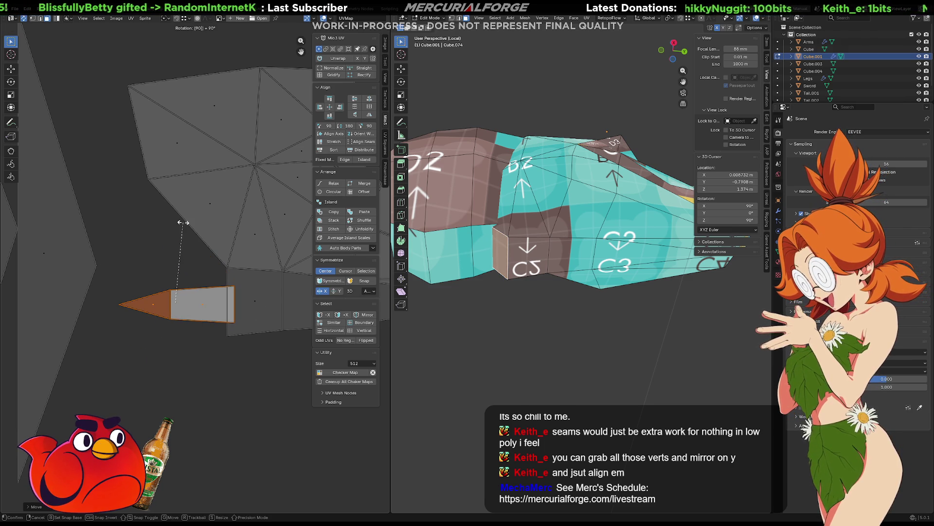
pyautogui.press('Return')
pyautogui.press('g')
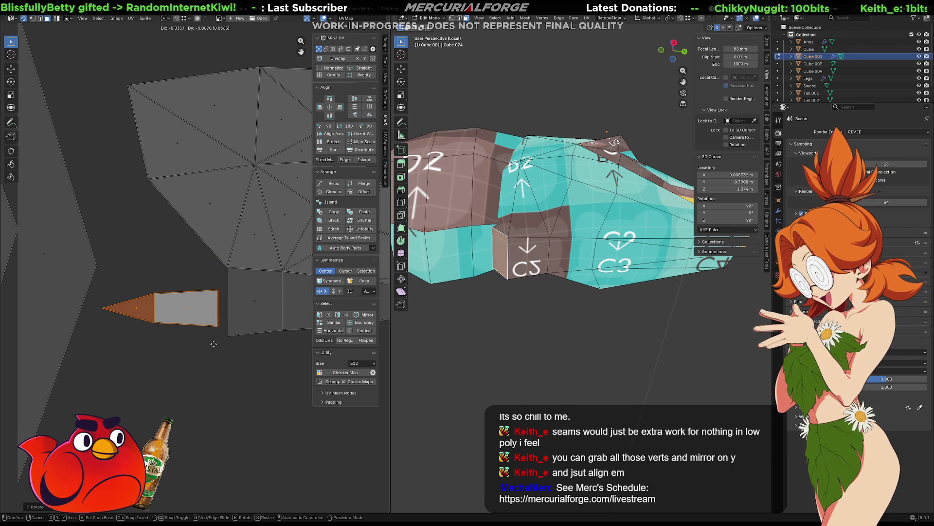
pyautogui.click(218, 340)
pyautogui.click(223, 281)
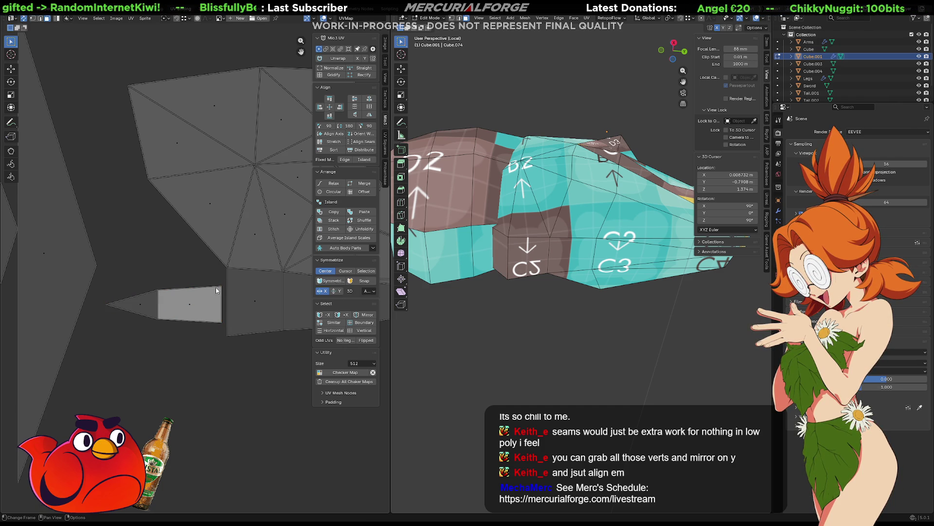
# - In vertex mode, move the quad's top-right and bottom-right corners against the neighbouring island's edge
pyautogui.press('1')
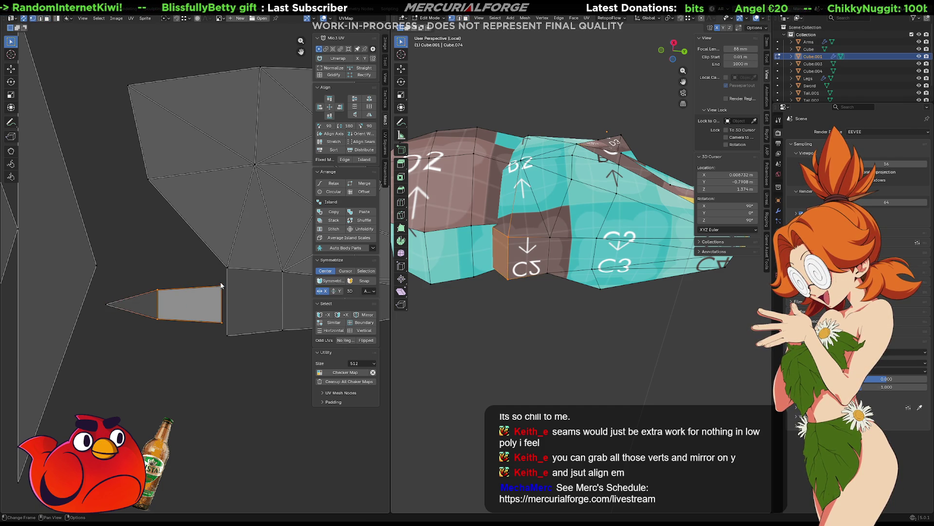
pyautogui.click(221, 286)
pyautogui.press('g')
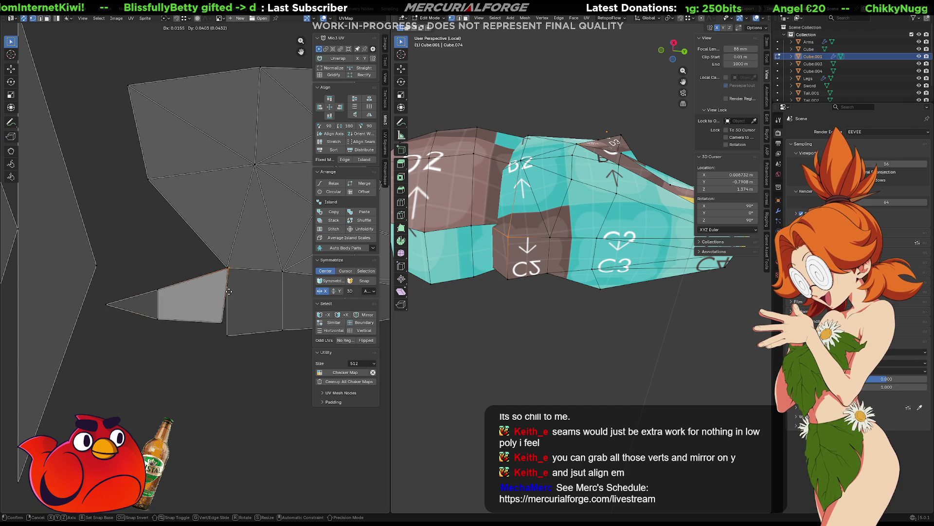
pyautogui.click(222, 321)
pyautogui.press('b')
pyautogui.moveTo(211, 315); pyautogui.dragTo(238, 336)
pyautogui.press('g')
pyautogui.click(239, 344)
# - Scale the quad's left-edge vertices taller and shift them sideways
pyautogui.moveTo(168, 269); pyautogui.dragTo(149, 334)
pyautogui.press('s')
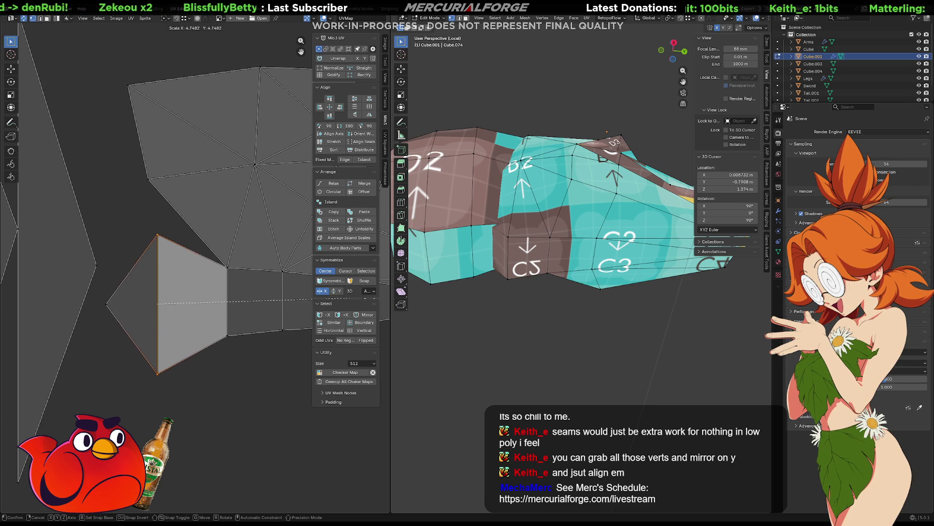
pyautogui.click(113, 287)
pyautogui.press('g')
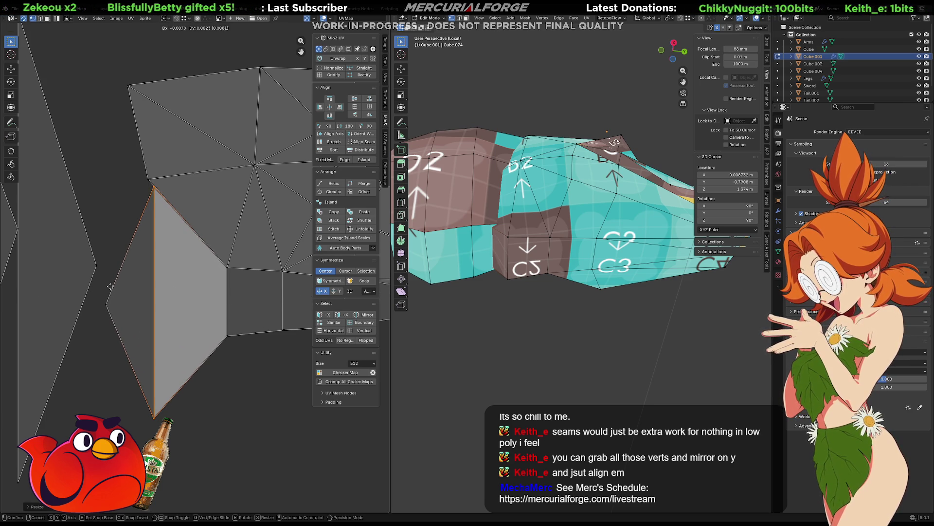
pyautogui.click(104, 279)
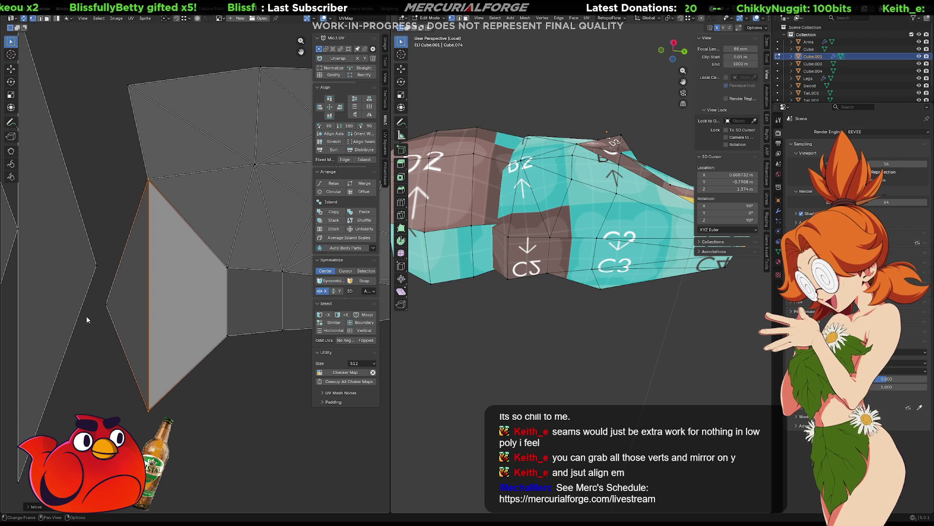
# - Select the island's bottom vertex and start pulling it toward the neighbouring strip's corner
pyautogui.click(235, 372)
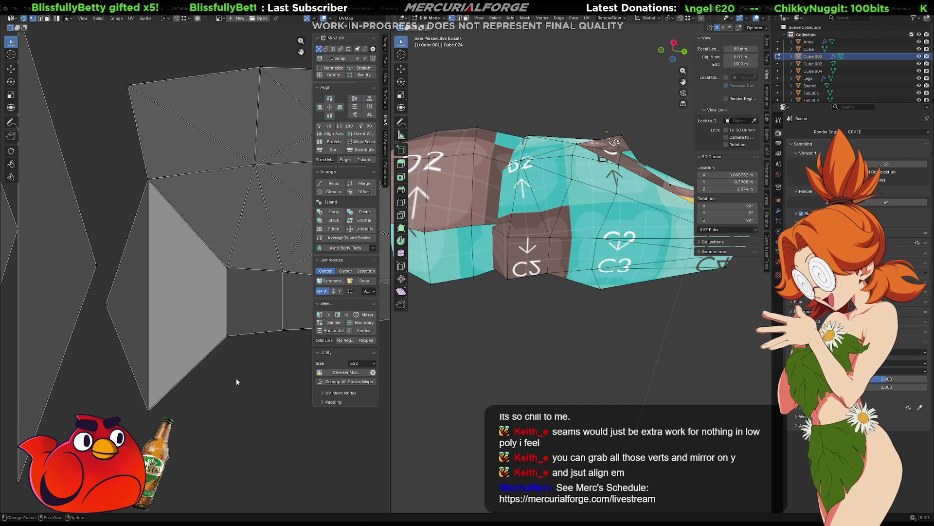
pyautogui.moveTo(536, 233); pyautogui.dragTo(409, 331, button='middle')
pyautogui.moveTo(205, 373); pyautogui.dragTo(138, 426)
pyautogui.press('g')
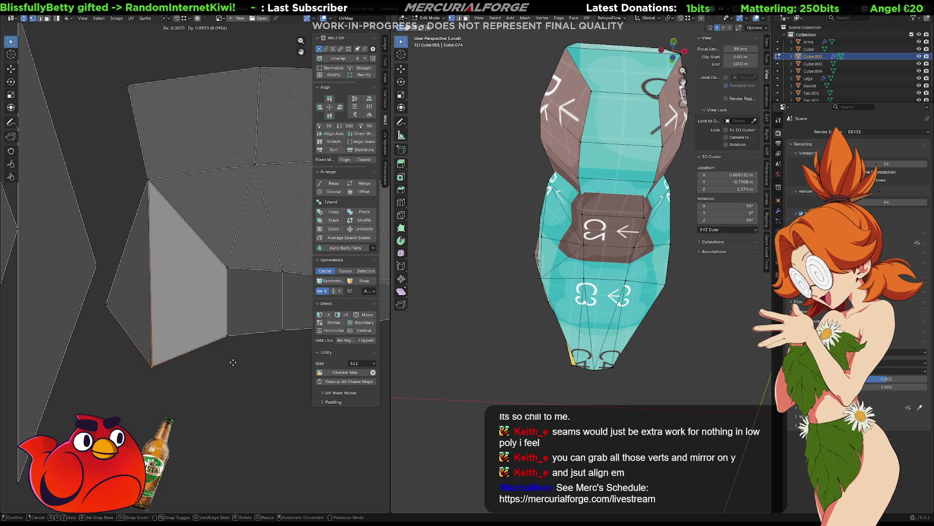
# - Place the bottom vertex, try moving the upper edge vertex, then undo the edits
pyautogui.click(232, 334)
pyautogui.click(149, 181)
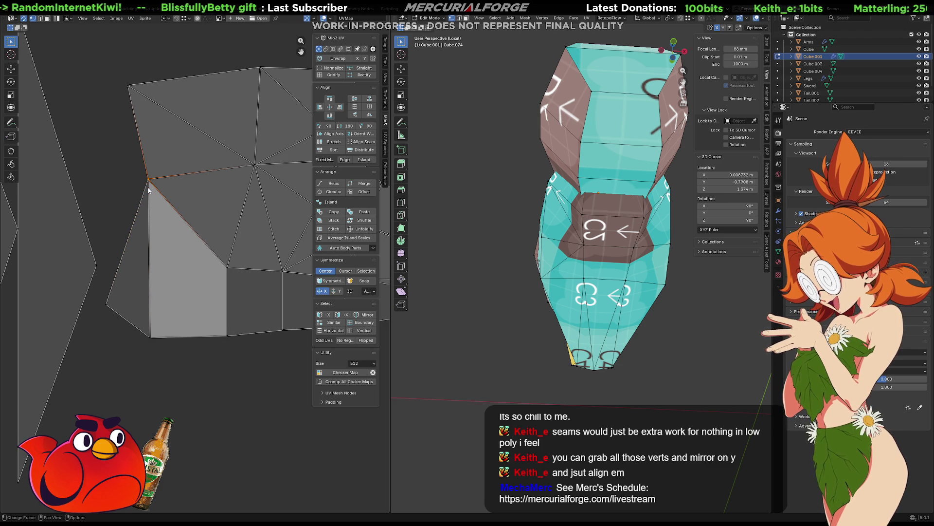
pyautogui.press('g')
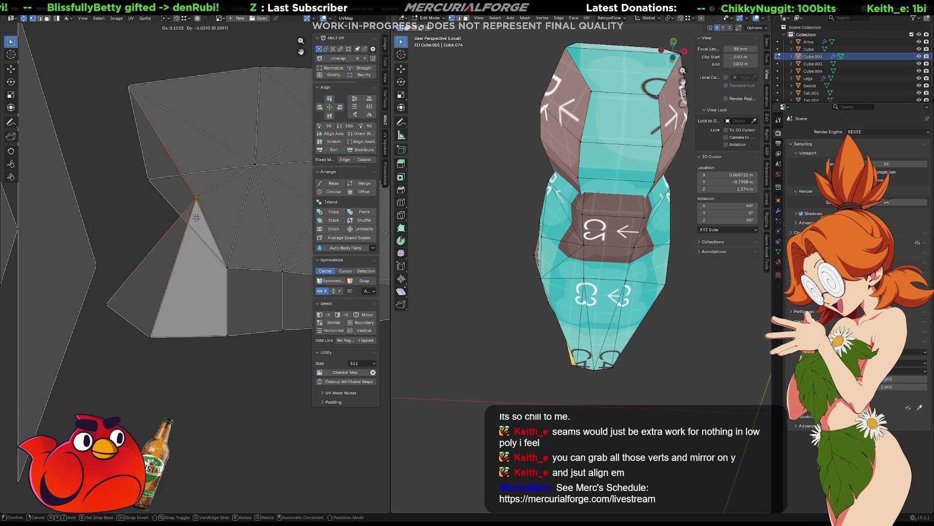
pyautogui.click(140, 261)
pyautogui.hotkey('ctrl', 'z')
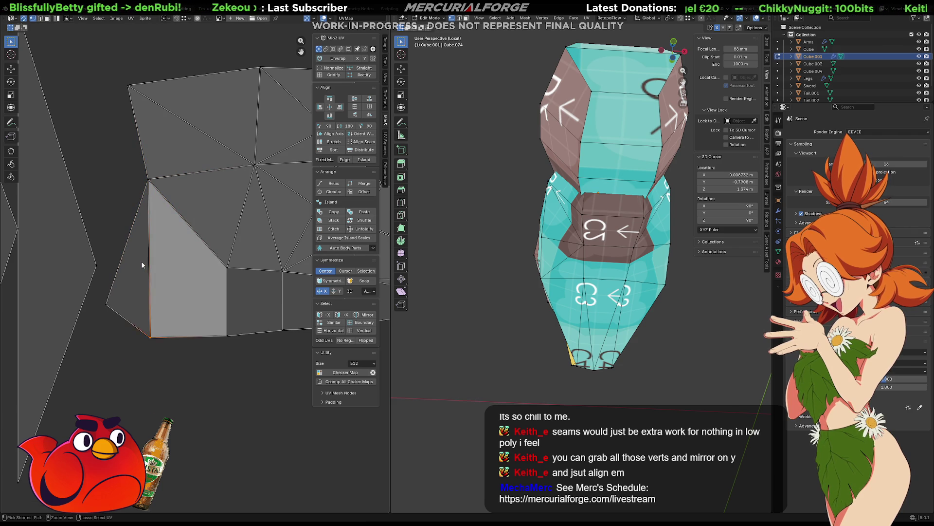
pyautogui.hotkey('ctrl', 'z')
pyautogui.hotkey('ctrl', 'z')
pyautogui.hotkey('ctrl', 'z')
pyautogui.hotkey('ctrl', 'z')
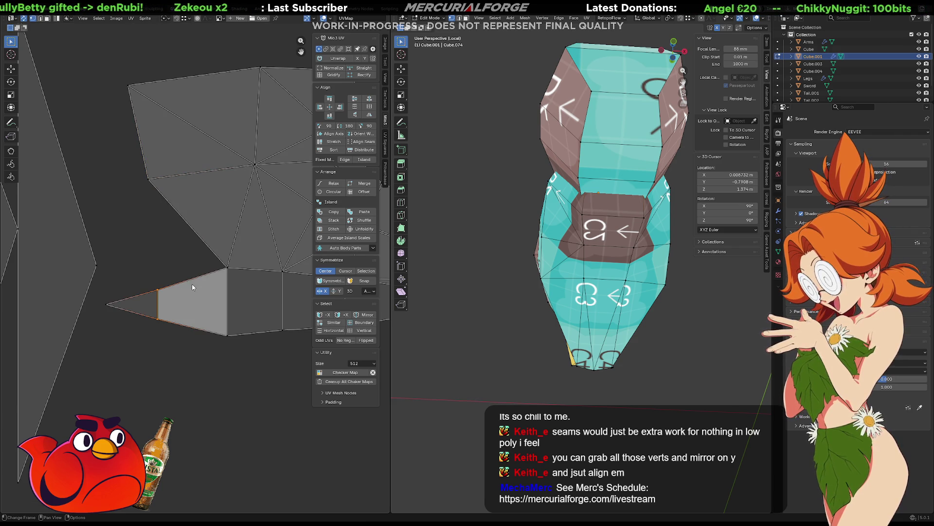
# - Scale the selected edge smaller and clear the UV selection
pyautogui.press('s')
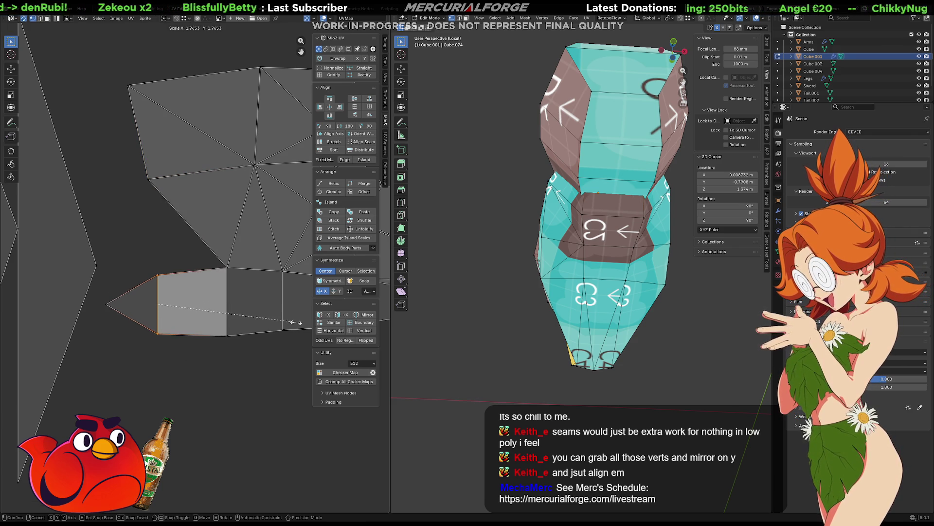
pyautogui.click(302, 322)
pyautogui.press('g')
pyautogui.press('Escape')
pyautogui.click(258, 342)
# - Squeeze the bird island's right-end edges along X and align them into a vertical line
pyautogui.scroll(-2, 255, 342)
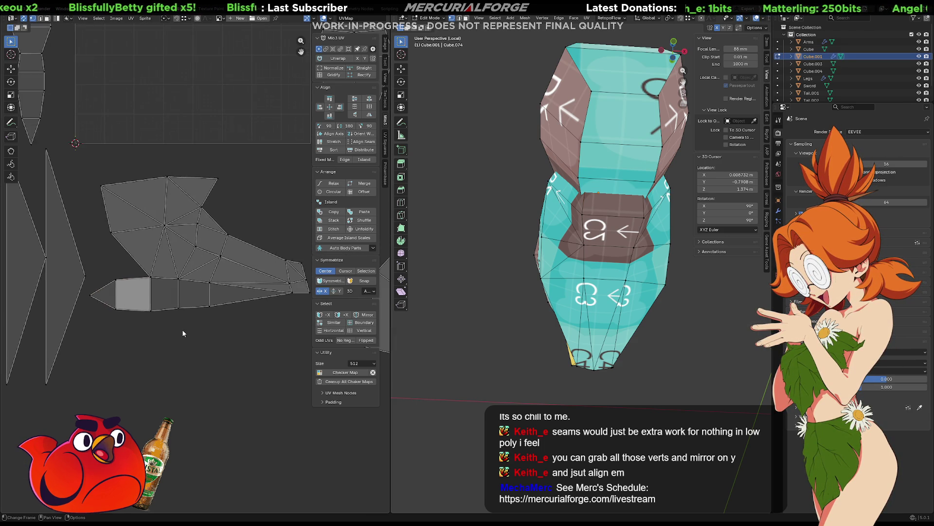
pyautogui.scroll(3, 182, 329)
pyautogui.moveTo(182, 329); pyautogui.dragTo(180, 310, button='middle')
pyautogui.scroll(-3, 180, 310)
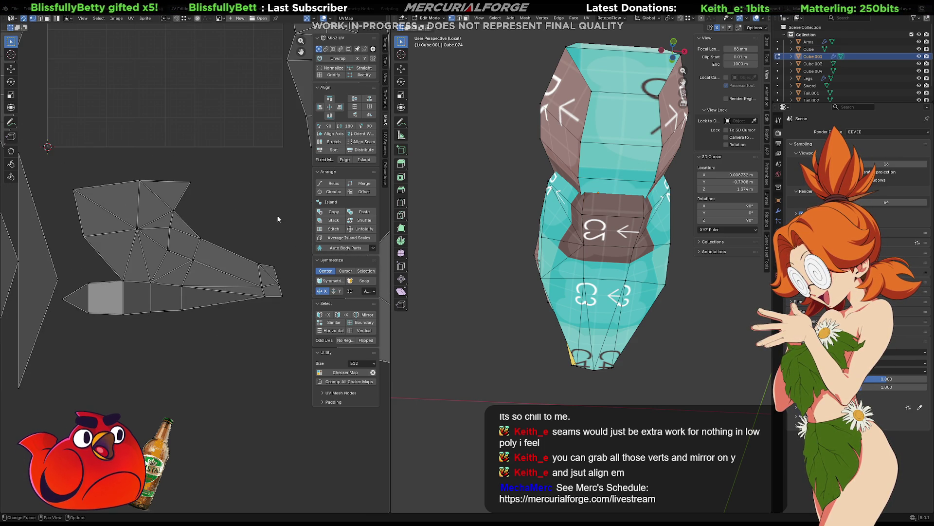
pyautogui.scroll(1, 207, 258)
pyautogui.scroll(1, 206, 258)
pyautogui.keyDown('alt'); pyautogui.click(208, 266); pyautogui.keyUp('alt')
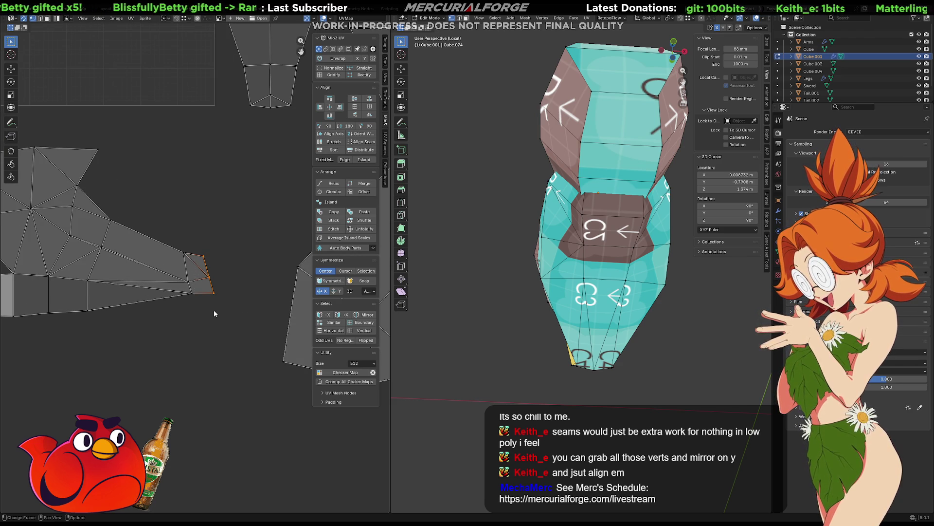
pyautogui.press('s')
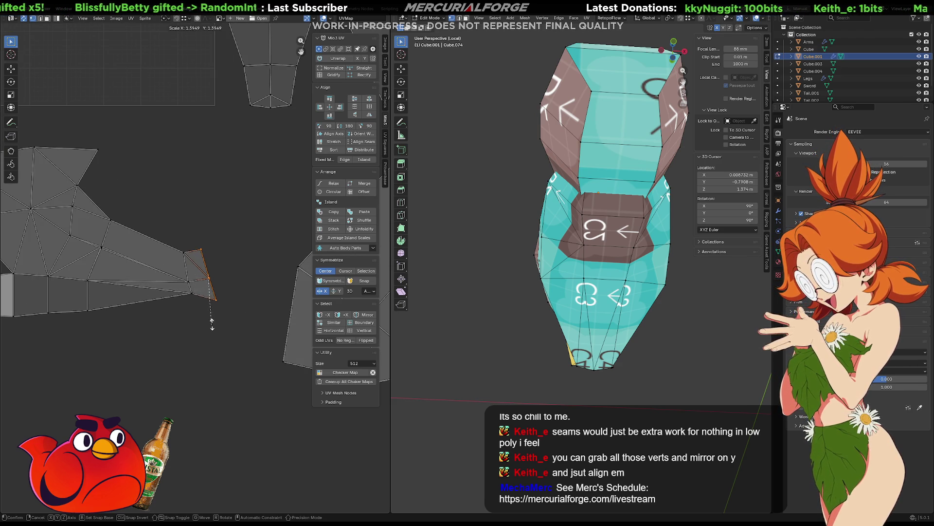
pyautogui.press('x')
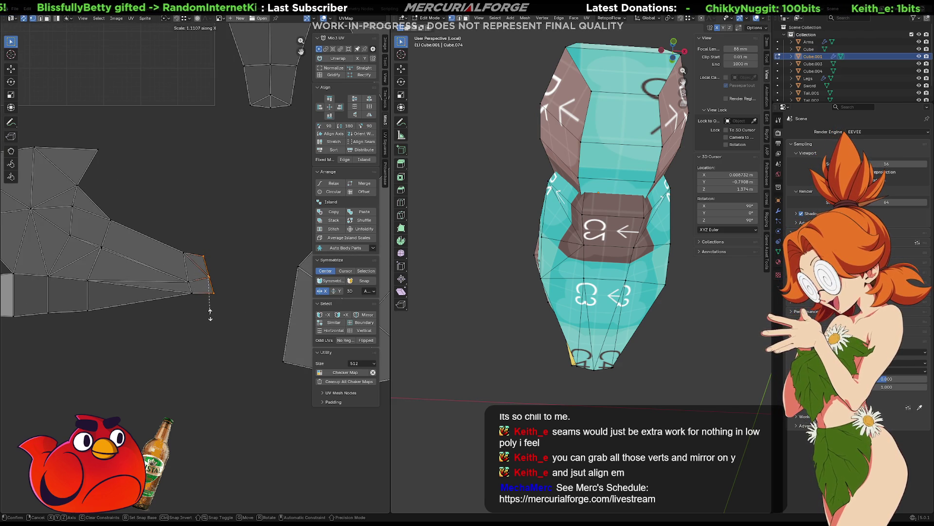
pyautogui.click(214, 275)
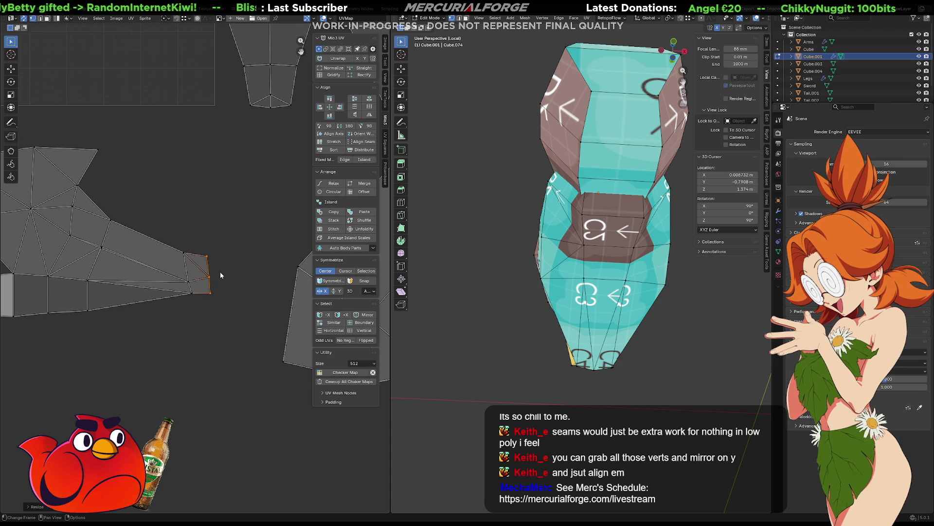
pyautogui.click(340, 107)
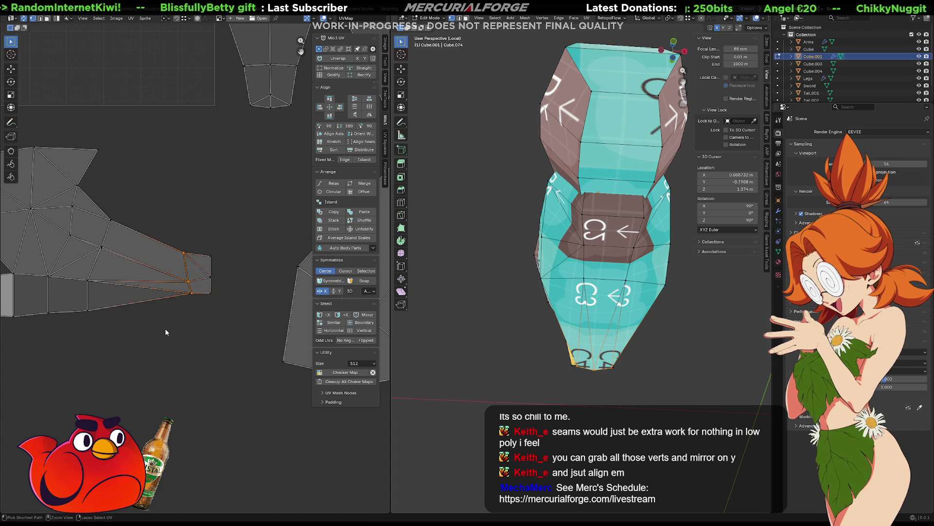
pyautogui.press('F11')
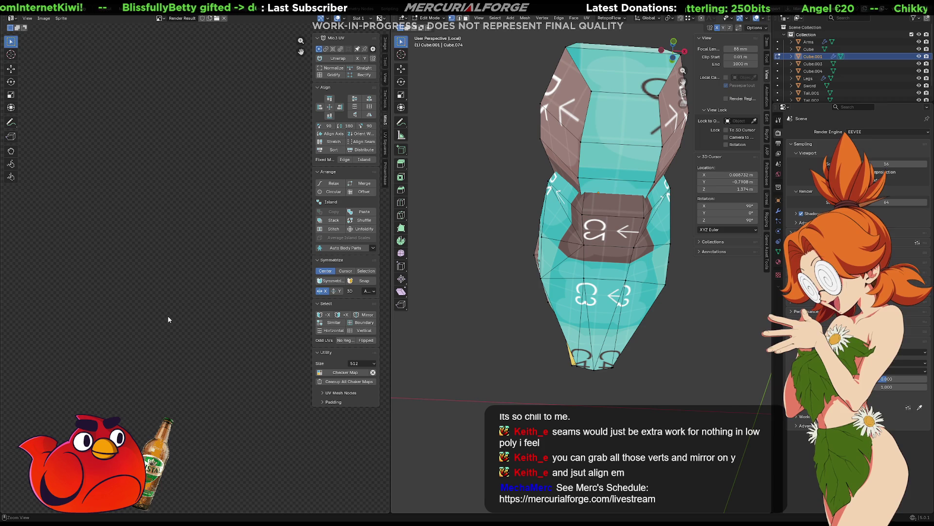
# - Show chocomint_512.png behind the UVs to inspect it, then unlink the image
pyautogui.scroll(-3, 188, 305)
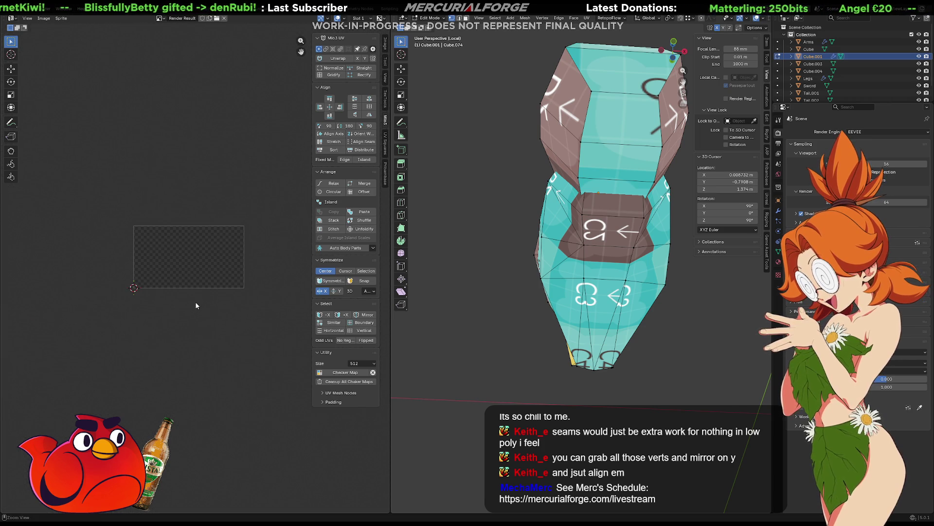
pyautogui.click(160, 18)
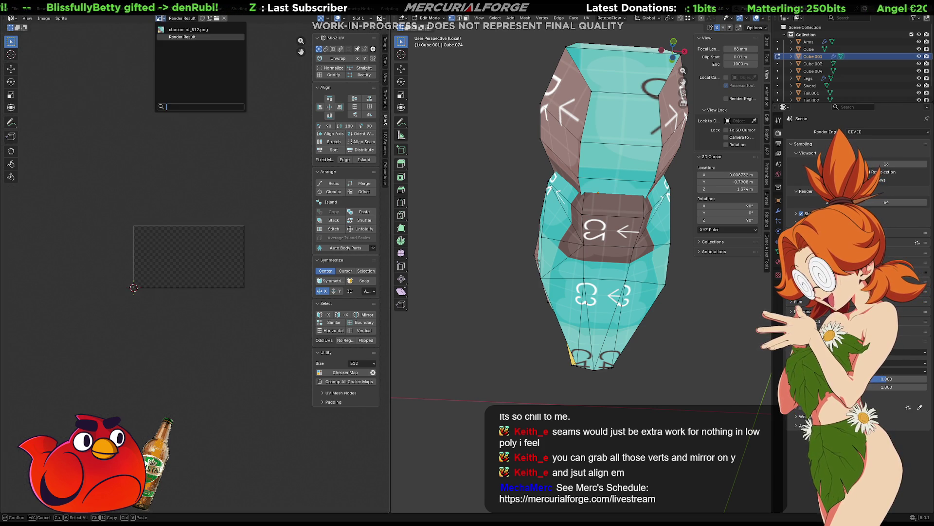
pyautogui.click(175, 30)
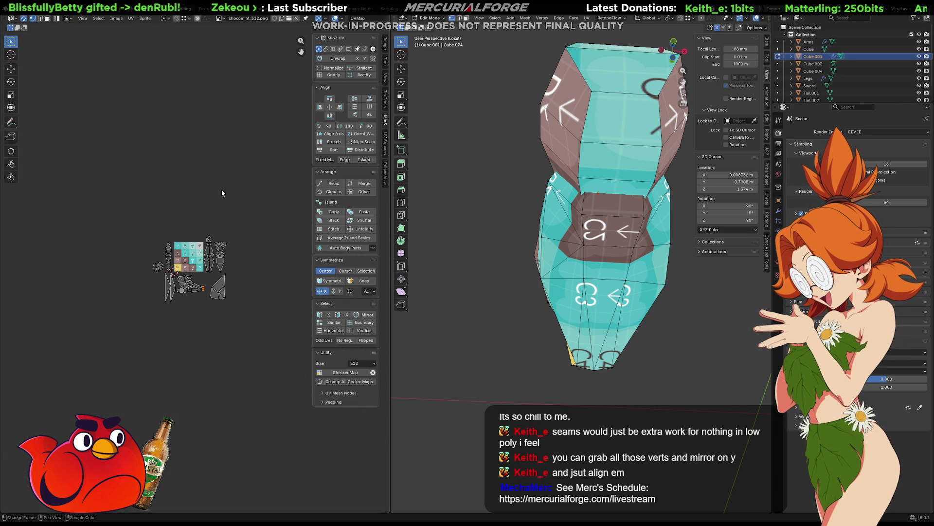
pyautogui.scroll(8, 188, 276)
pyautogui.scroll(-1, 187, 233)
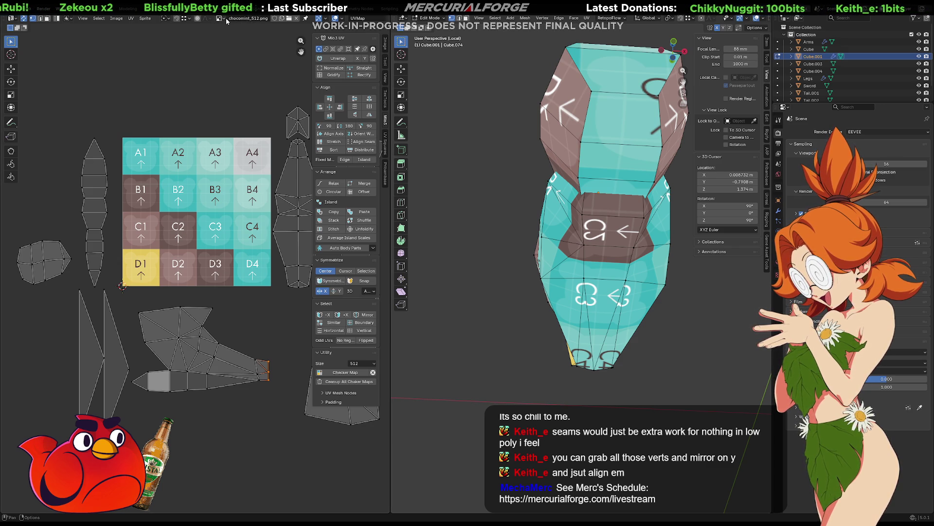
pyautogui.click(296, 21)
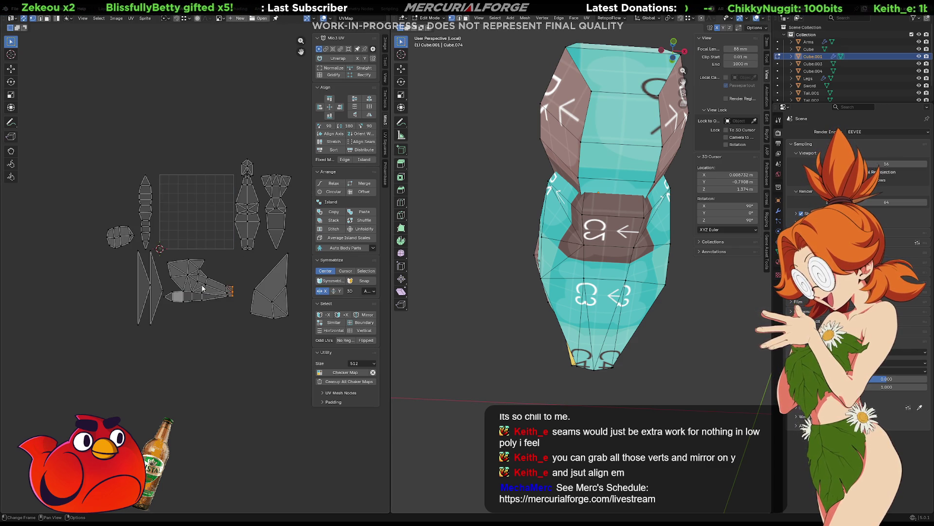
# - Shrink the bird-shaped island and move it to the top-left corner of UV space
pyautogui.press('l')
pyautogui.scroll(3, 202, 288)
pyautogui.scroll(-1, 215, 291)
pyautogui.press('g')
pyautogui.click(268, 179)
pyautogui.press('s')
pyautogui.click(223, 154)
pyautogui.press('g')
pyautogui.click(165, 124)
# - Zoom in, box-select the island's three top vertices, and bring up the TexTools panel
pyautogui.scroll(3, 166, 124)
pyautogui.moveTo(166, 124); pyautogui.dragTo(173, 290, button='middle')
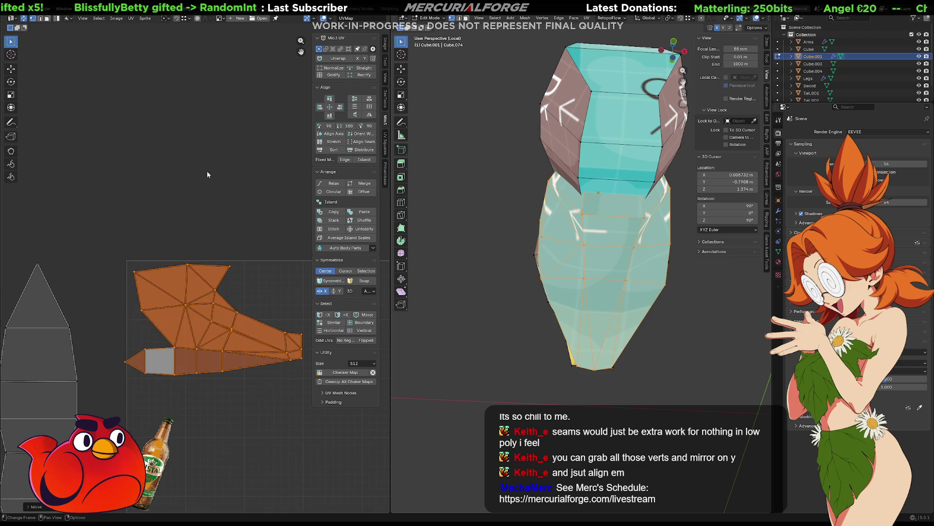
pyautogui.scroll(2, 173, 289)
pyautogui.moveTo(292, 223); pyautogui.dragTo(75, 275)
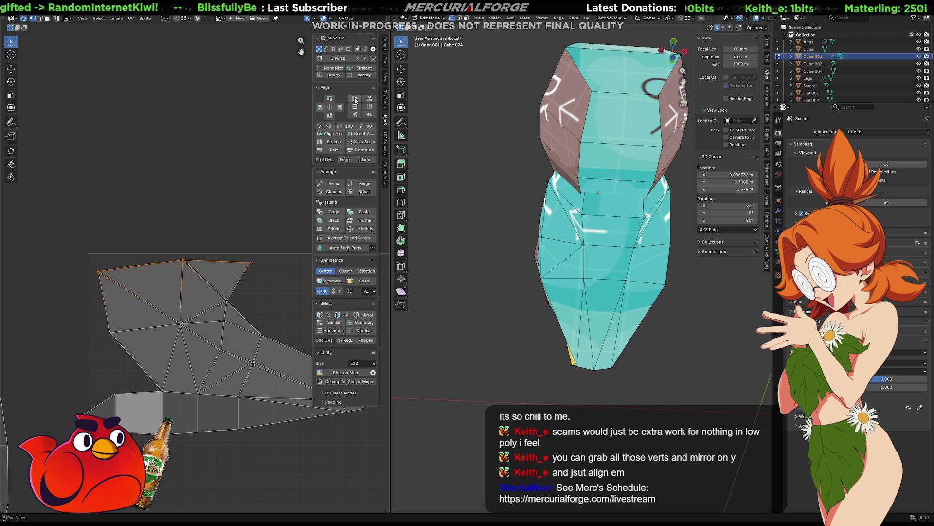
pyautogui.click(385, 105)
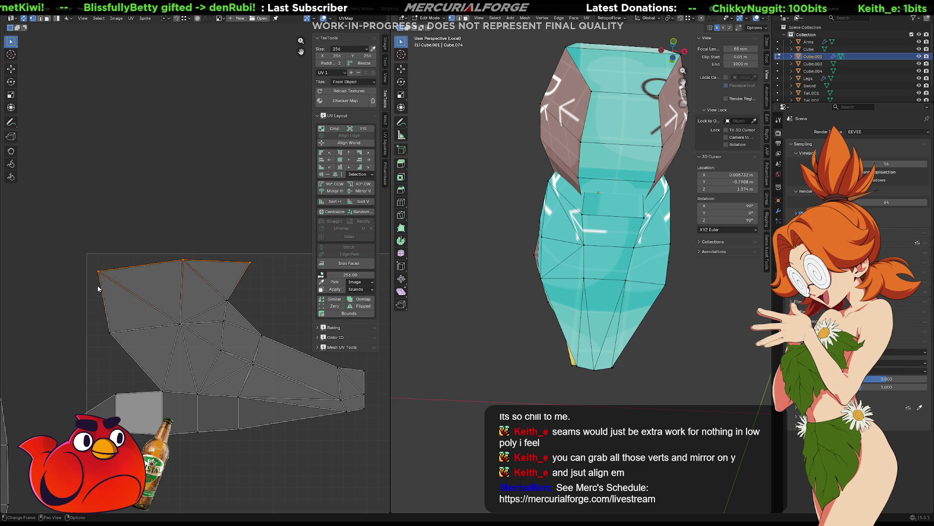
# - Try aligning the top vertices with TexTools (Zero Area error), then return to Mio3 UV
pyautogui.moveTo(259, 205); pyautogui.dragTo(262, 183, button='middle')
pyautogui.click(340, 154)
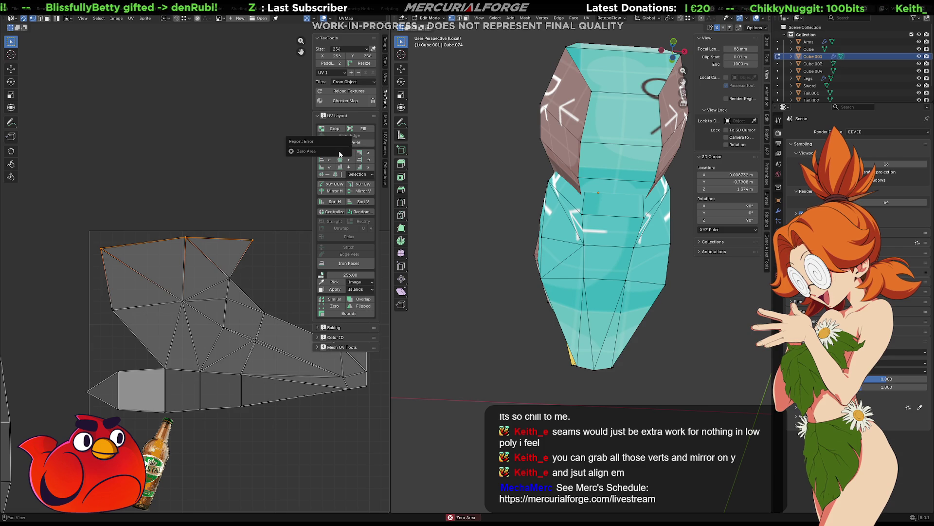
pyautogui.moveTo(272, 195); pyautogui.dragTo(276, 171, button='middle')
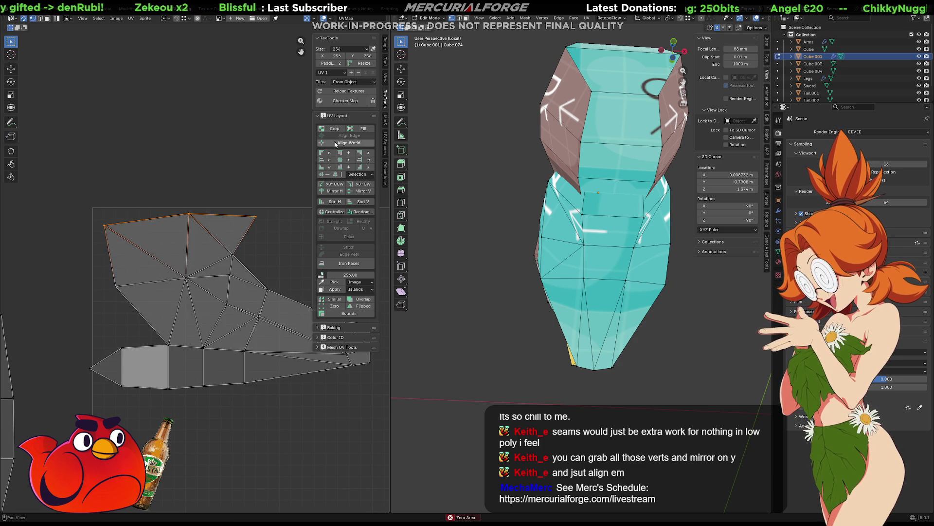
pyautogui.click(385, 123)
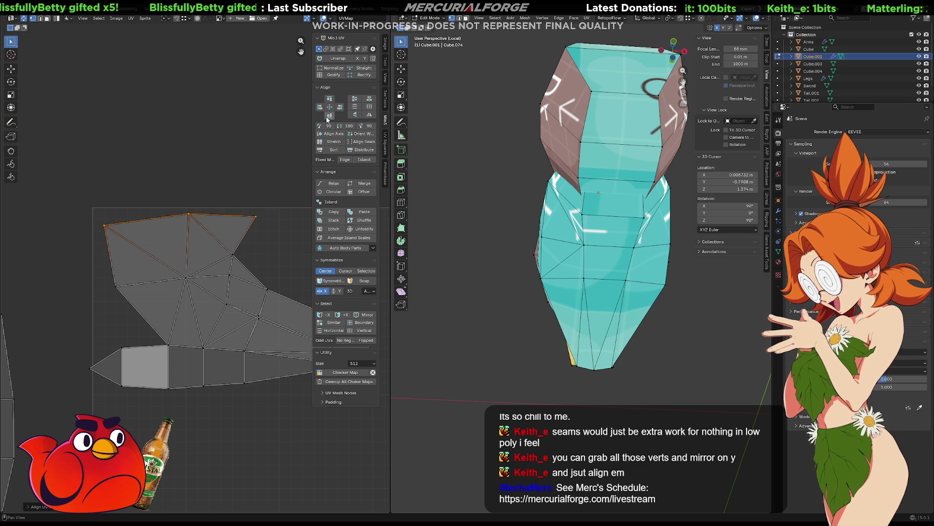
# - Select the island's left vertex chain and align it into a straight vertical line
pyautogui.moveTo(130, 336); pyautogui.dragTo(108, 399)
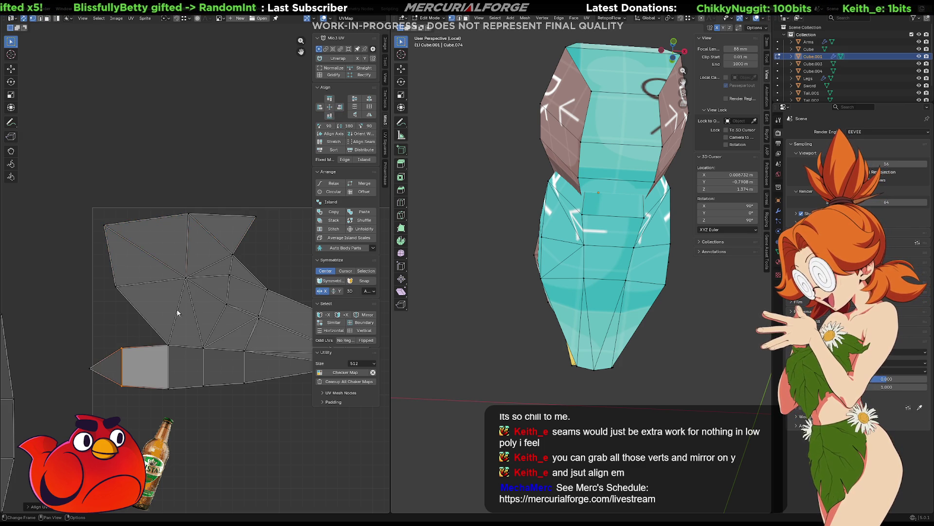
pyautogui.moveTo(152, 203)
pyautogui.mouseDown()
pyautogui.moveTo(157, 339)
pyautogui.moveTo(196, 413)
pyautogui.mouseUp()
pyautogui.moveTo(599, 214)
pyautogui.mouseDown(button='middle')
pyautogui.moveTo(609, 271)
pyautogui.moveTo(560, 241)
pyautogui.mouseUp(button='middle')
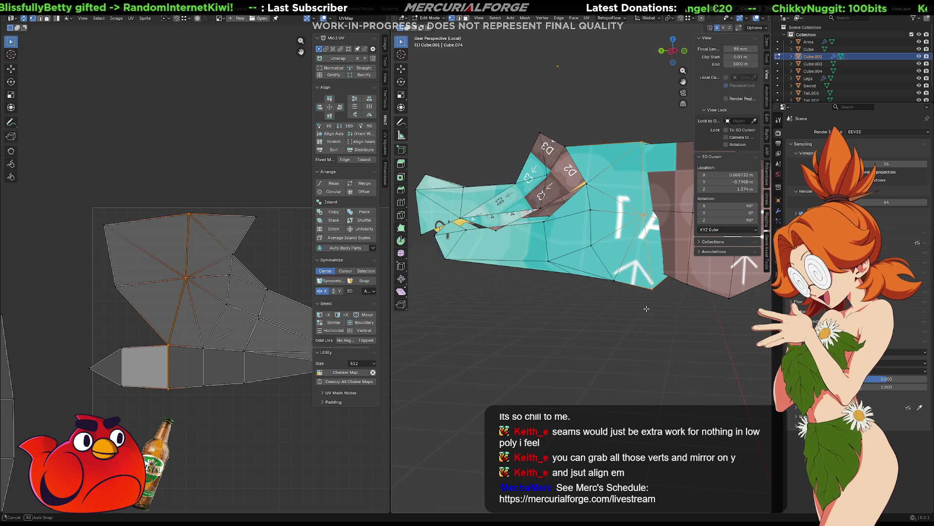
pyautogui.click(337, 108)
pyautogui.click(320, 107)
# - Flatten the three top-edge vertices with S then Y and nudge them upward
pyautogui.moveTo(282, 186); pyautogui.dragTo(97, 244)
pyautogui.press('s')
pyautogui.press('x')
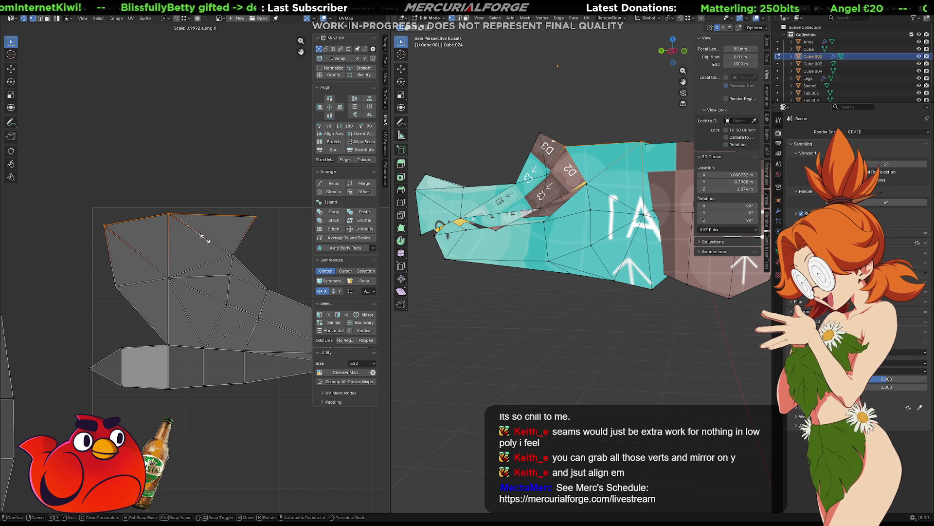
pyautogui.press('y')
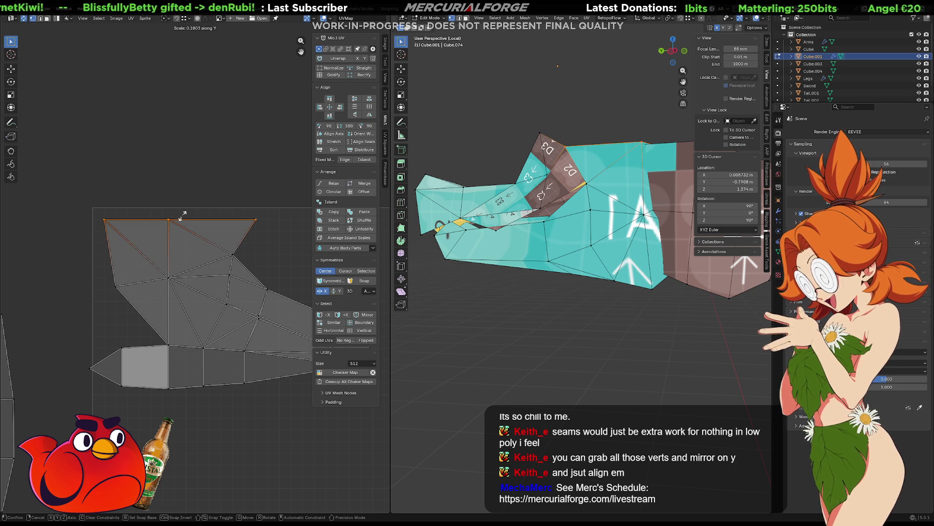
pyautogui.click(182, 212)
pyautogui.press('g')
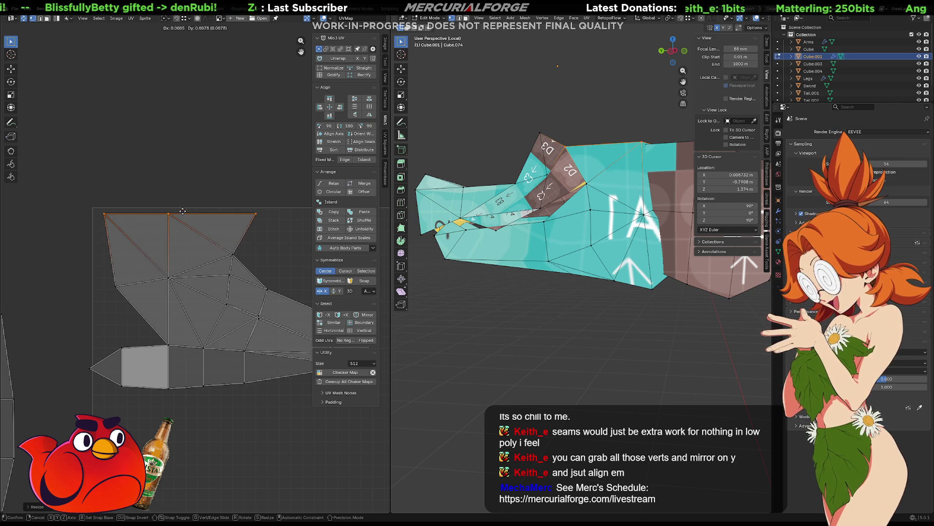
pyautogui.click(183, 210)
# - Move a left-boundary vertex outward, frame the island, then undo the move
pyautogui.click(135, 310)
pyautogui.press('g')
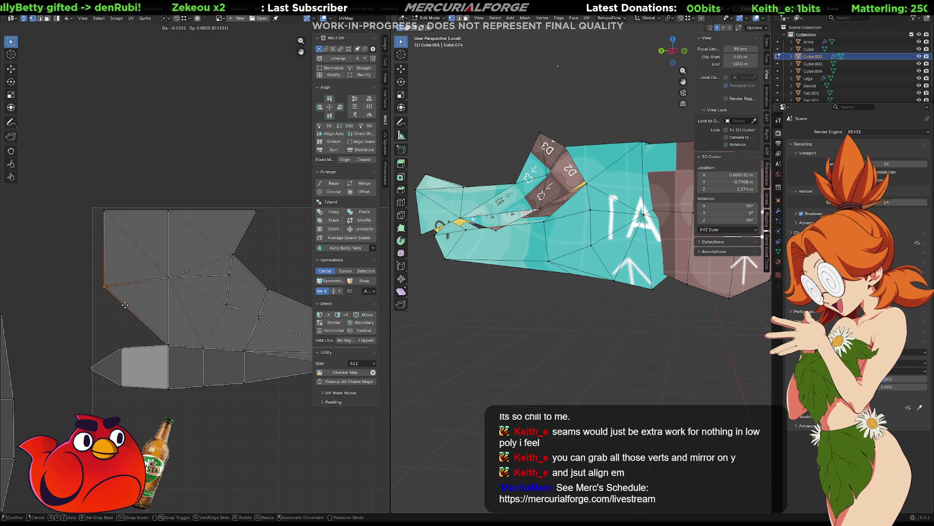
pyautogui.click(126, 308)
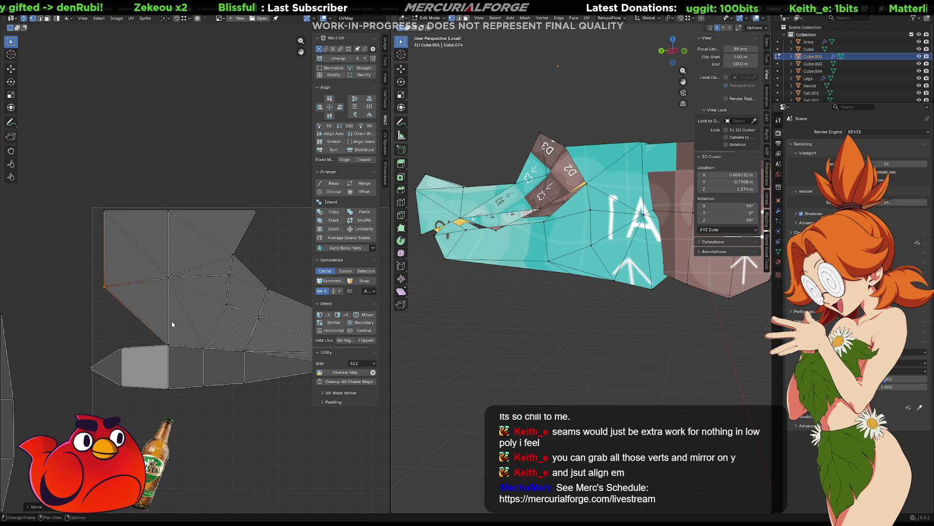
pyautogui.press('Home')
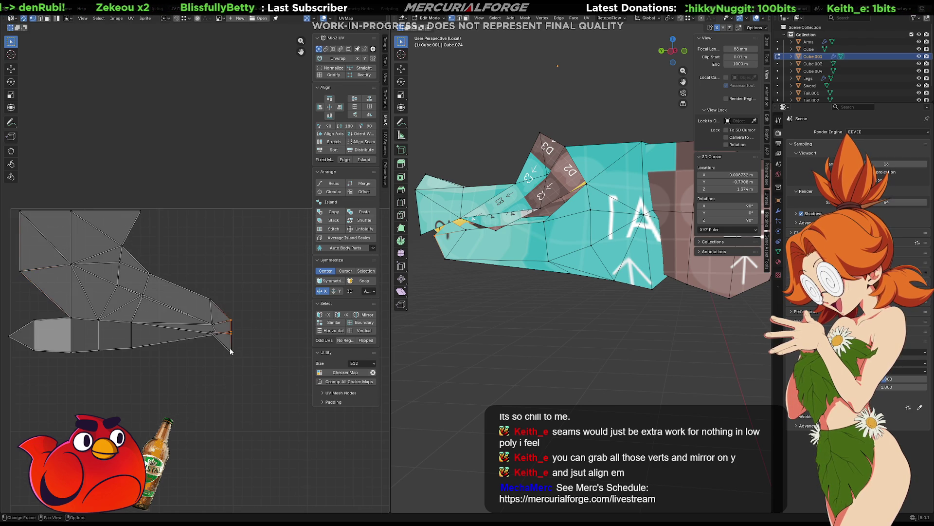
pyautogui.hotkey('ctrl', 'z')
pyautogui.hotkey('ctrl', 'z')
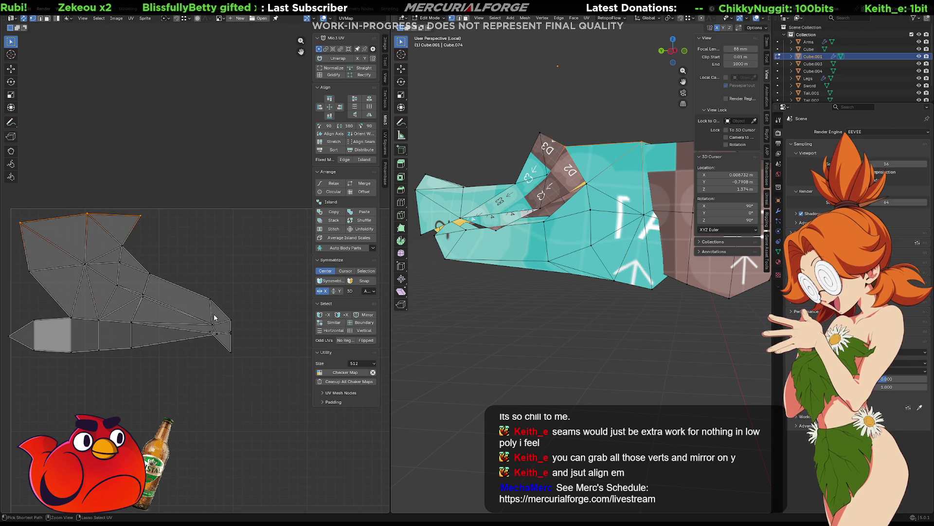
# - Reselect the island's top edges and flatten them again along Y
pyautogui.moveTo(233, 310); pyautogui.dragTo(303, 298, button='middle')
pyautogui.moveTo(257, 186); pyautogui.dragTo(92, 239)
pyautogui.moveTo(209, 211); pyautogui.dragTo(124, 209, button='middle')
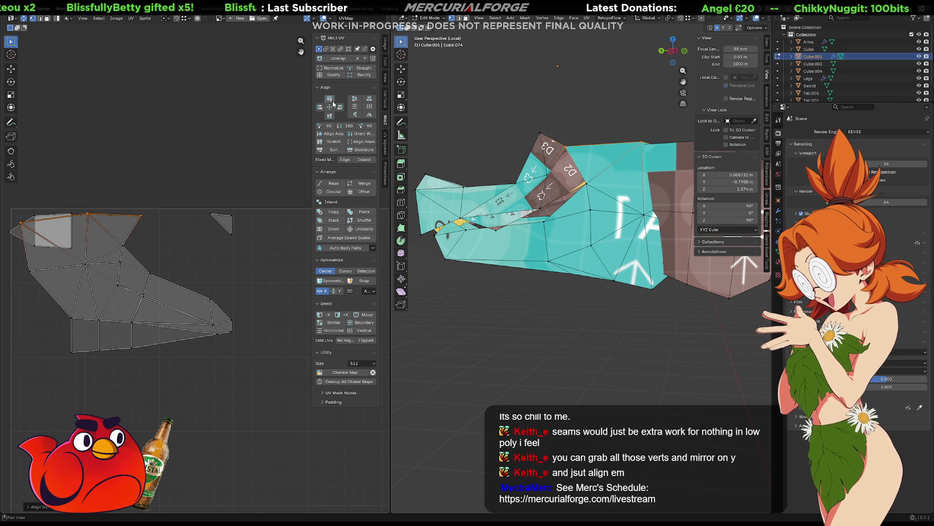
pyautogui.moveTo(175, 195); pyautogui.dragTo(227, 198, button='middle')
pyautogui.press('s')
pyautogui.press('y')
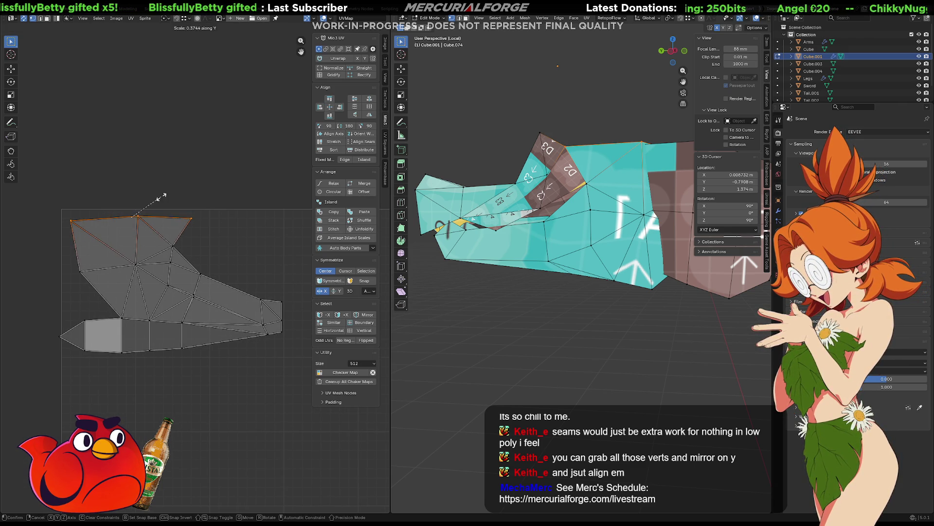
pyautogui.click(138, 195)
pyautogui.press('g')
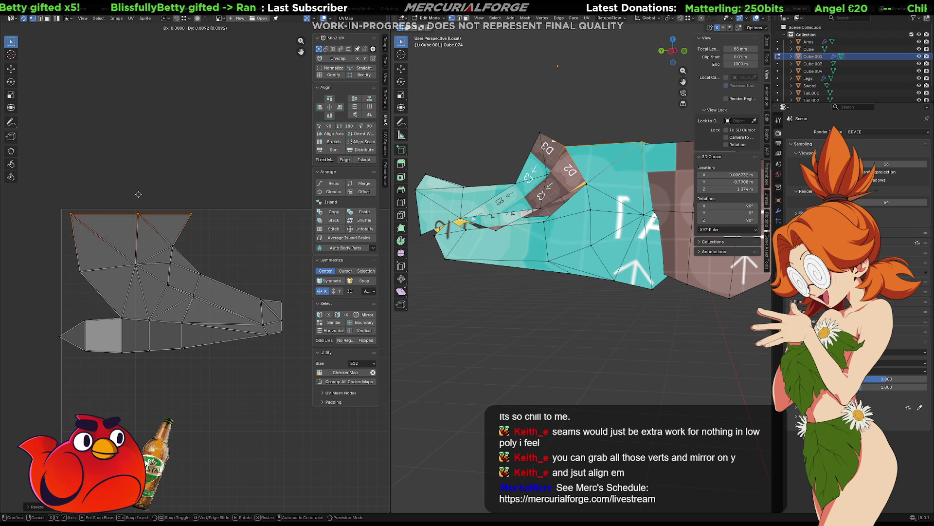
pyautogui.rightClick(139, 192)
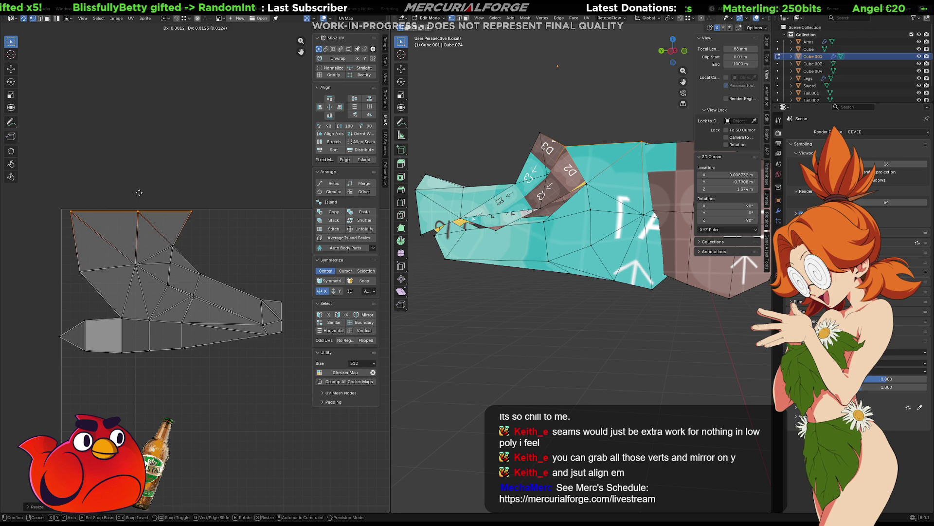
# - Pull a vertex on the island's left side further left
pyautogui.click(78, 277)
pyautogui.press('g')
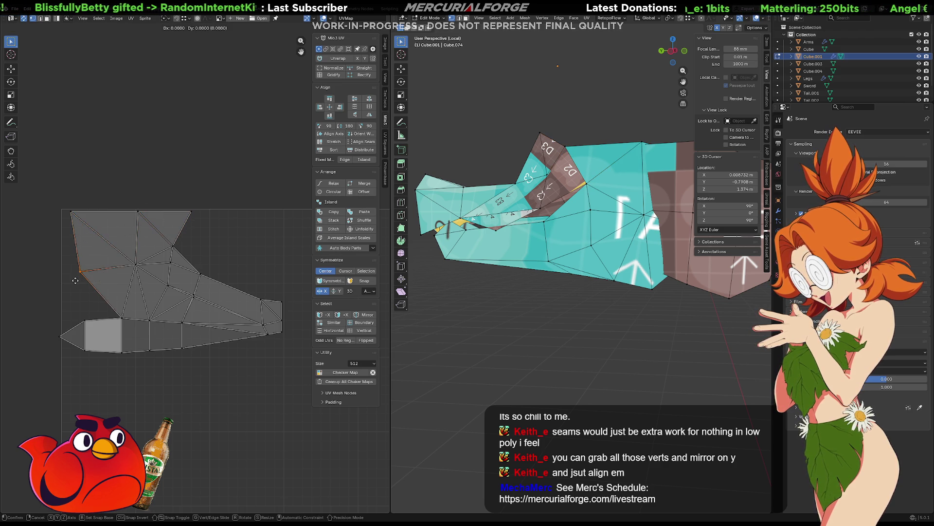
pyautogui.click(67, 281)
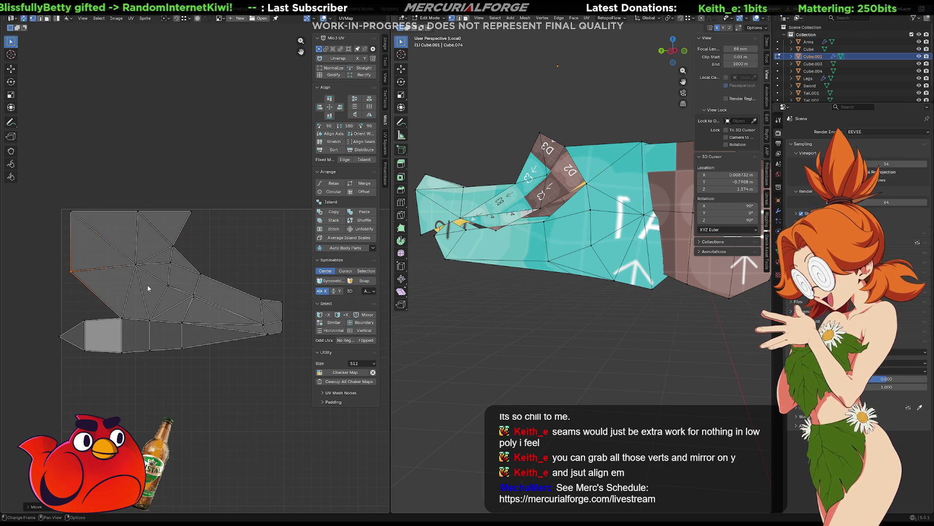
pyautogui.moveTo(228, 292); pyautogui.dragTo(214, 290, button='middle')
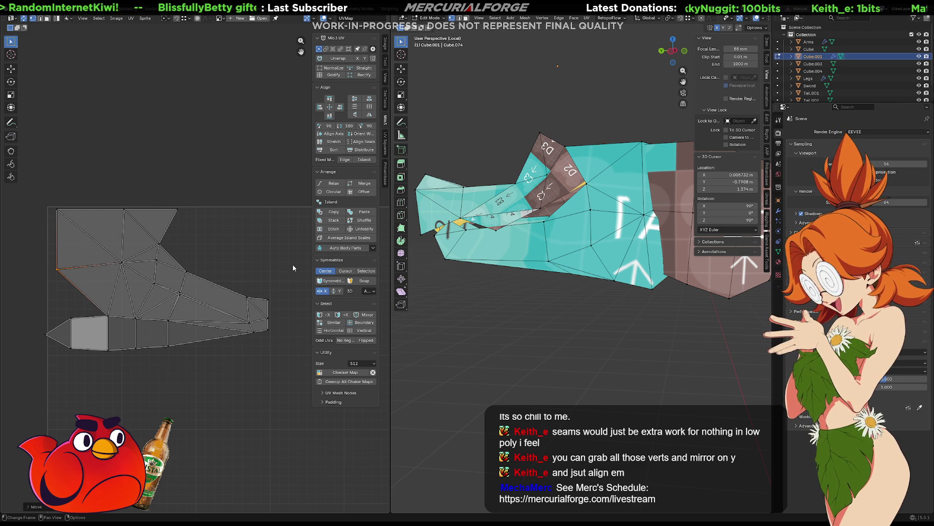
# - Raise the right-tip vertices along Y and gather them into a short vertical edge
pyautogui.moveTo(297, 271); pyautogui.dragTo(212, 360)
pyautogui.press('g')
pyautogui.press('y')
pyautogui.click(219, 337)
pyautogui.moveTo(281, 323); pyautogui.dragTo(266, 249)
pyautogui.press('g')
pyautogui.click(266, 251)
pyautogui.moveTo(494, 319)
pyautogui.mouseDown(button='middle')
pyautogui.moveTo(515, 319)
pyautogui.moveTo(507, 310)
pyautogui.mouseUp(button='middle')
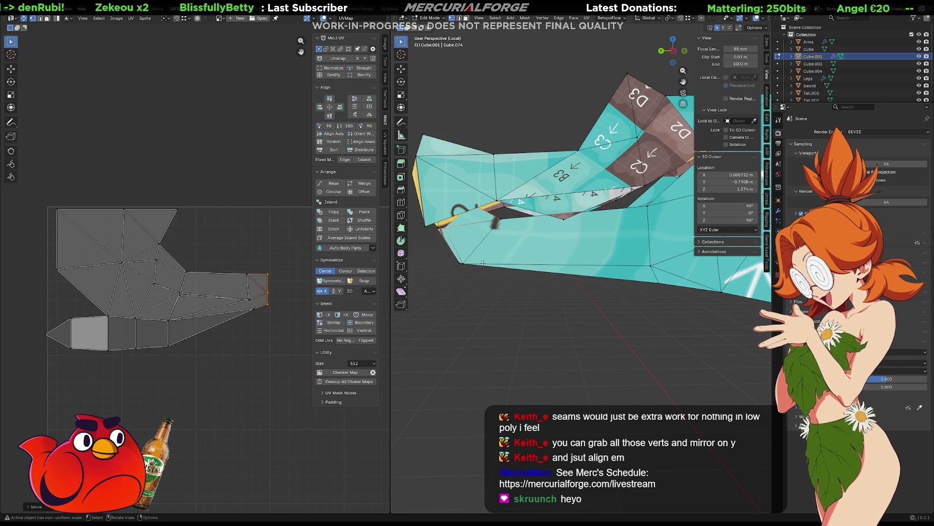
# - In face select mode, pick several mesh faces to locate their islands in the UV editor
pyautogui.scroll(1, 276, 299)
pyautogui.moveTo(446, 251); pyautogui.dragTo(453, 242, button='middle')
pyautogui.press('3')
pyautogui.click(448, 241)
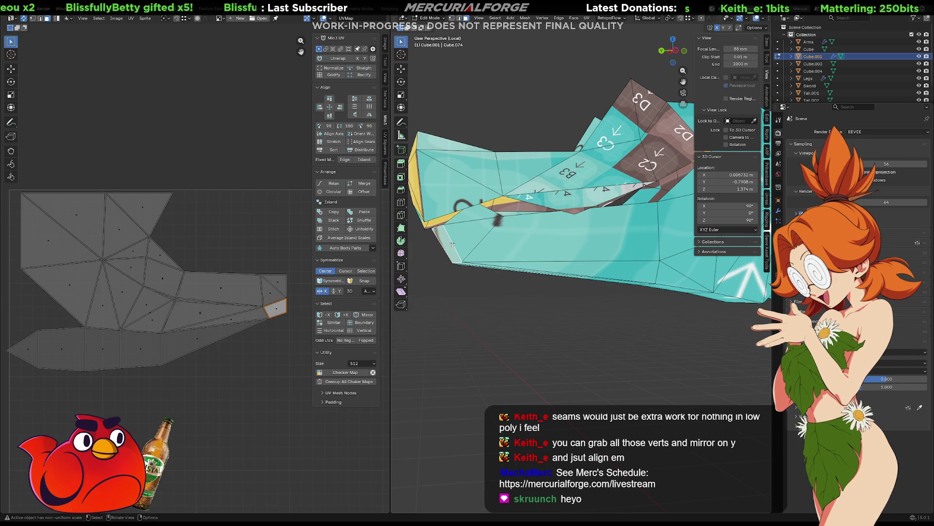
pyautogui.click(467, 220)
pyautogui.click(472, 211)
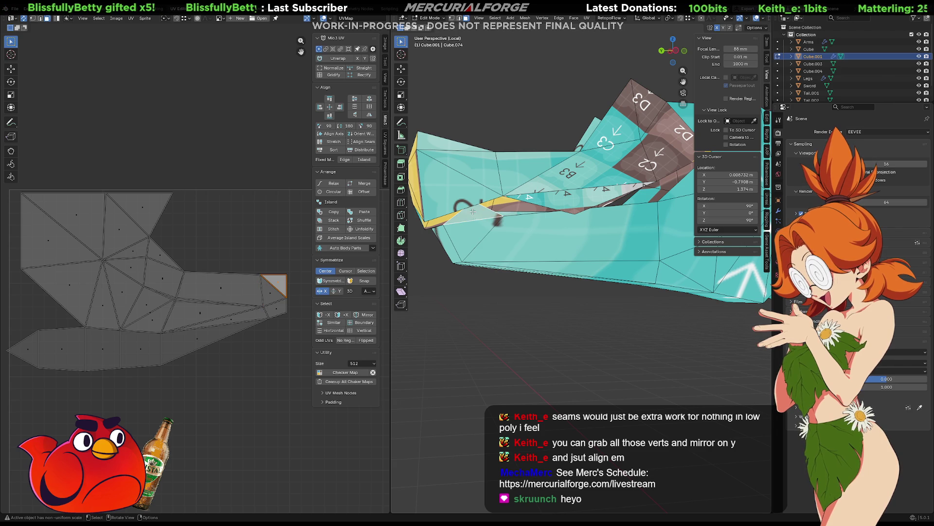
pyautogui.click(521, 252)
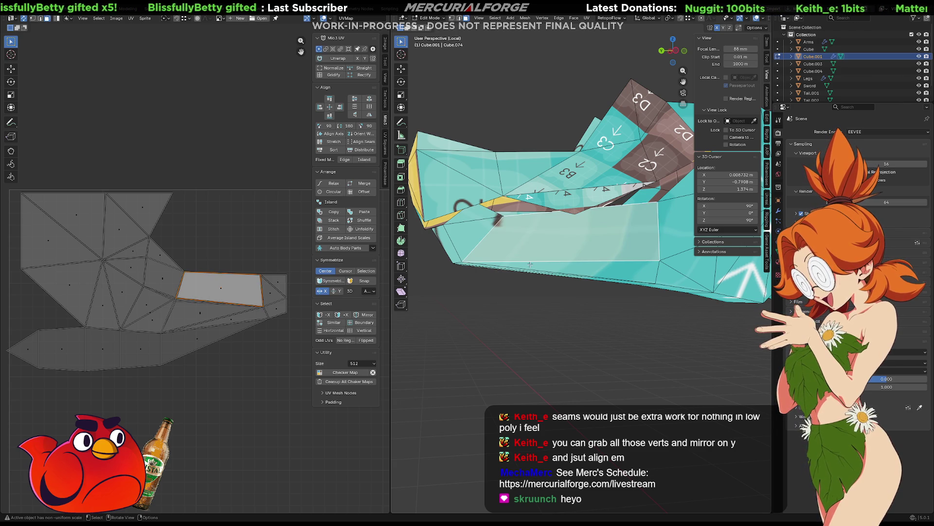
pyautogui.click(530, 265)
pyautogui.click(471, 219)
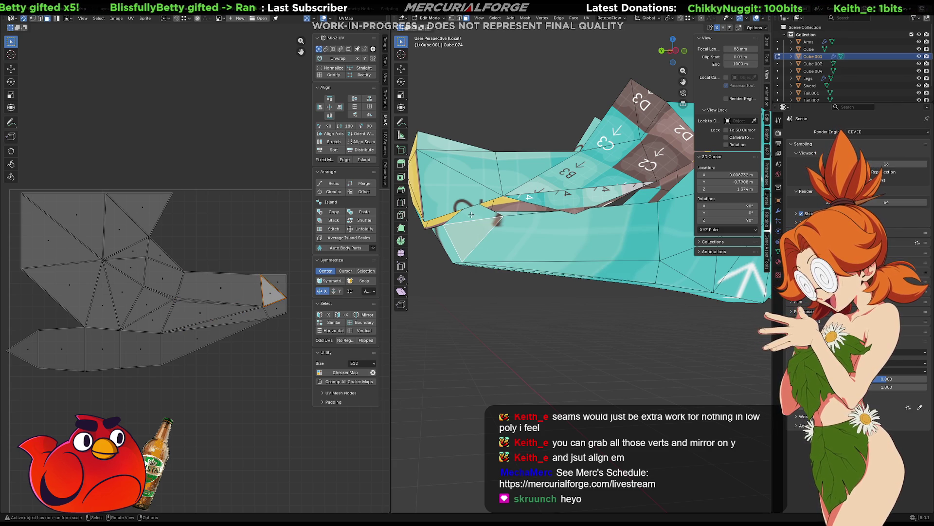
pyautogui.click(471, 214)
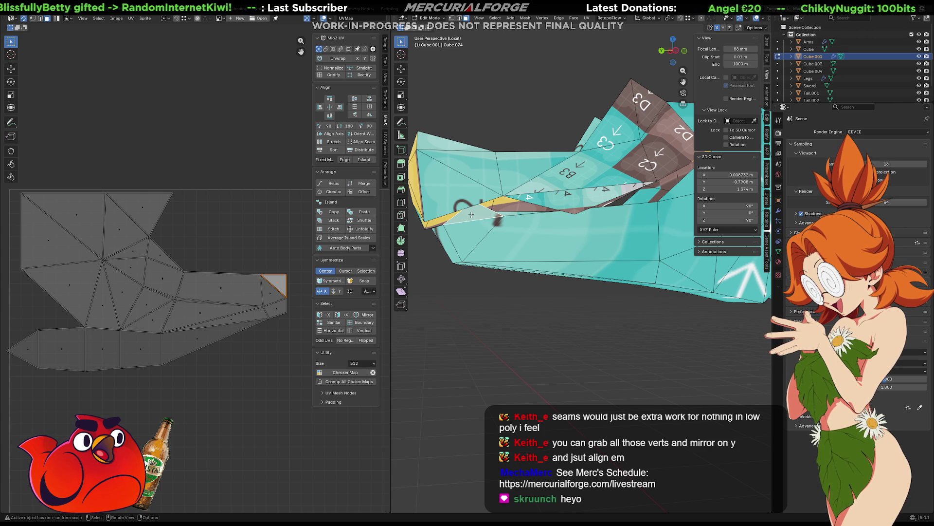
# - Nudge one interior vertex of the large UV island slightly, then return to Object Mode
pyautogui.scroll(4, 192, 312)
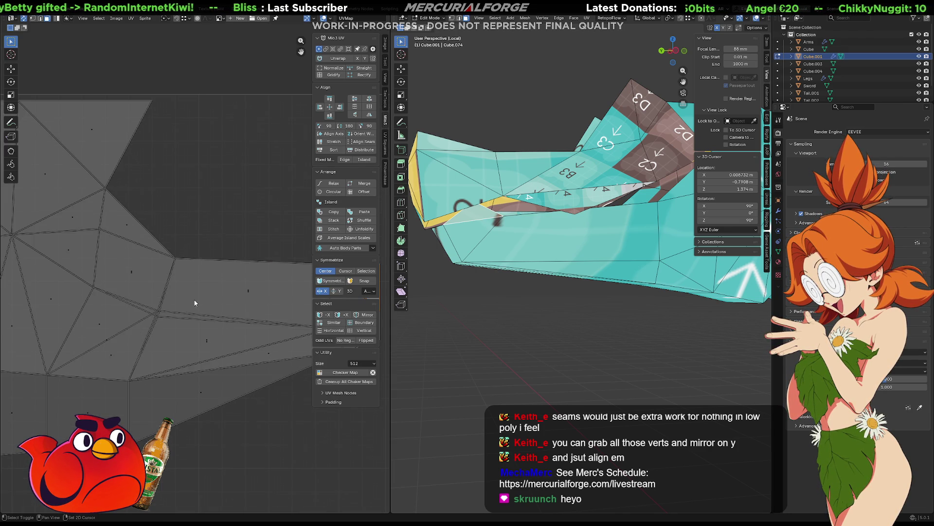
pyautogui.click(154, 314)
pyautogui.moveTo(162, 312); pyautogui.dragTo(163, 315)
pyautogui.scroll(-5, 162, 315)
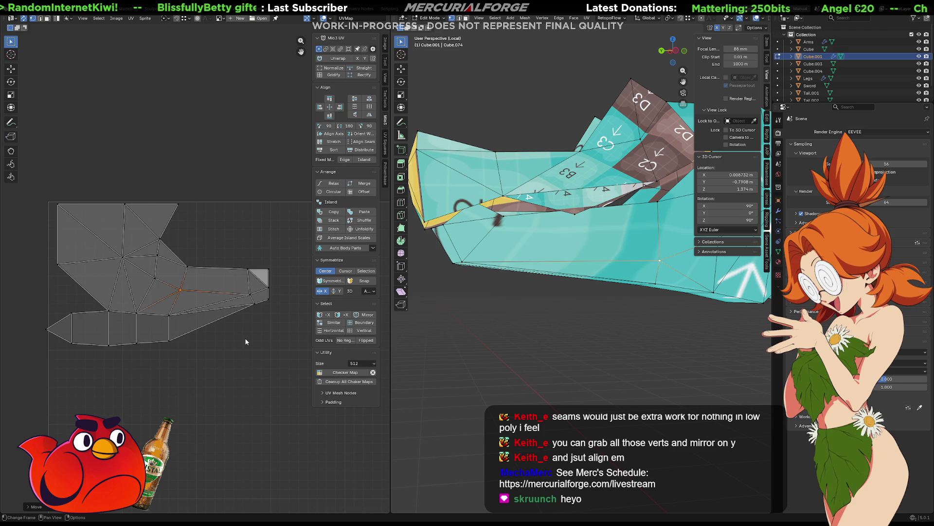
pyautogui.press('Tab')
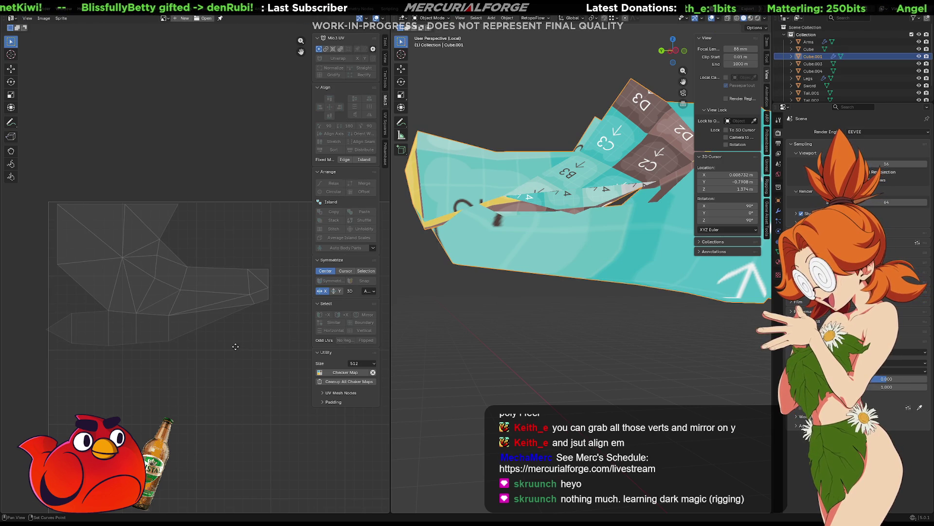
pyautogui.scroll(-2, 218, 322)
pyautogui.scroll(-3, 217, 318)
pyautogui.moveTo(217, 319)
pyautogui.mouseDown(button='middle')
pyautogui.moveTo(217, 267)
pyautogui.moveTo(214, 310)
pyautogui.moveTo(221, 277)
pyautogui.moveTo(92, 195)
pyautogui.mouseUp(button='middle')
pyautogui.scroll(-2, 221, 276)
pyautogui.moveTo(211, 215); pyautogui.dragTo(220, 270, button='middle')
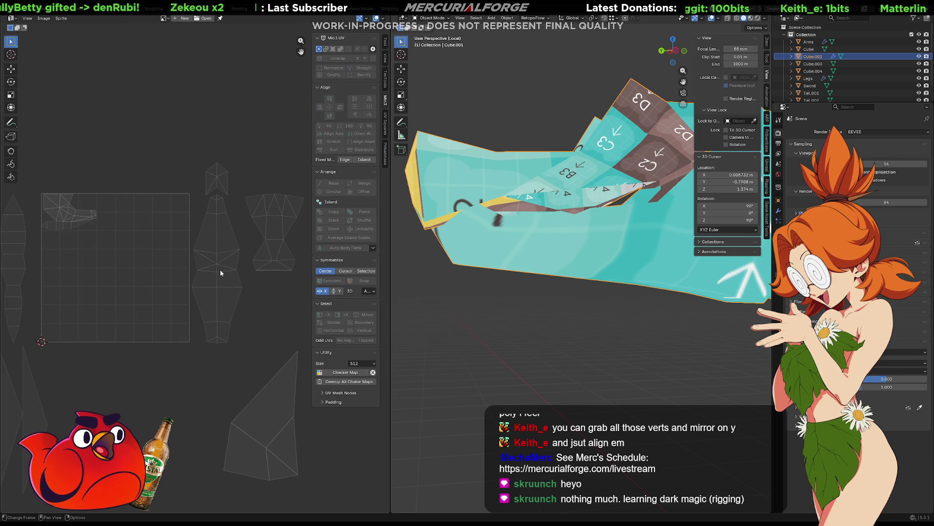
pyautogui.scroll(-2, 472, 252)
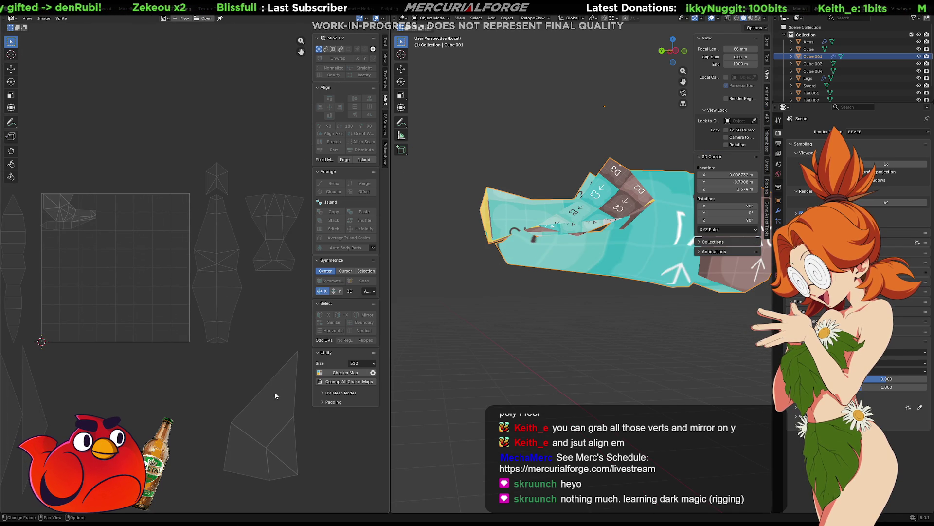
pyautogui.press('Tab')
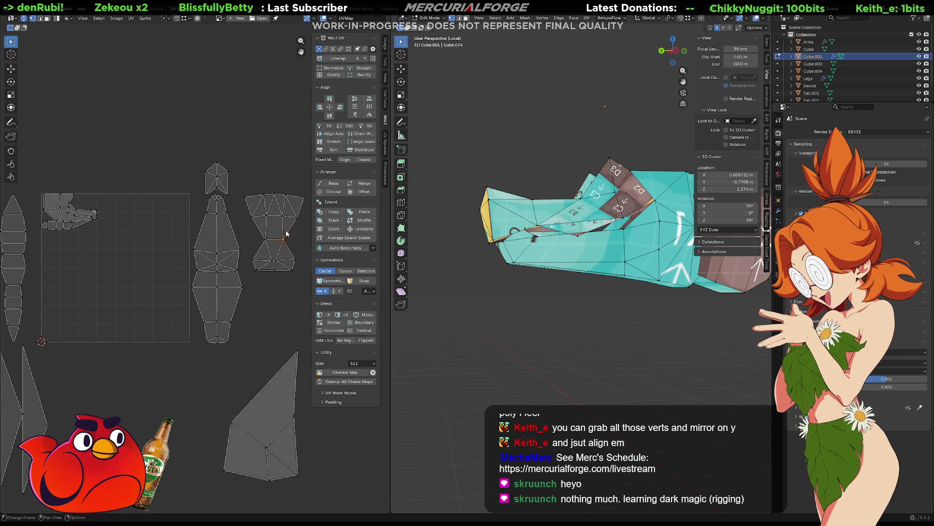
# - Move and shrink the hourglass UV island, placing it beside the other islands
pyautogui.moveTo(311, 238); pyautogui.dragTo(287, 251, button='middle')
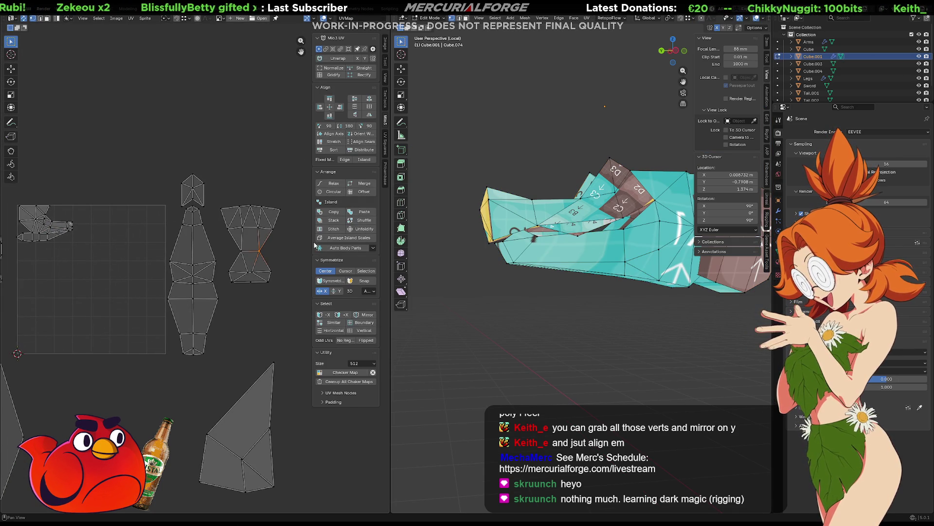
pyautogui.click(258, 243)
pyautogui.moveTo(514, 229)
pyautogui.mouseDown(button='middle')
pyautogui.moveTo(563, 287)
pyautogui.moveTo(521, 260)
pyautogui.mouseUp(button='middle')
pyautogui.press('g')
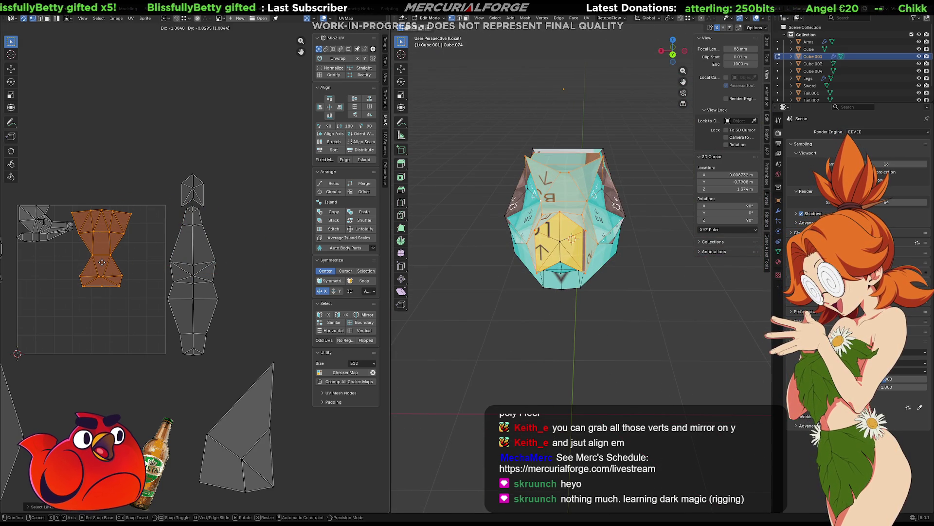
pyautogui.click(101, 255)
pyautogui.scroll(3, 101, 255)
pyautogui.scroll(-4, 101, 255)
pyautogui.press('s')
pyautogui.click(234, 249)
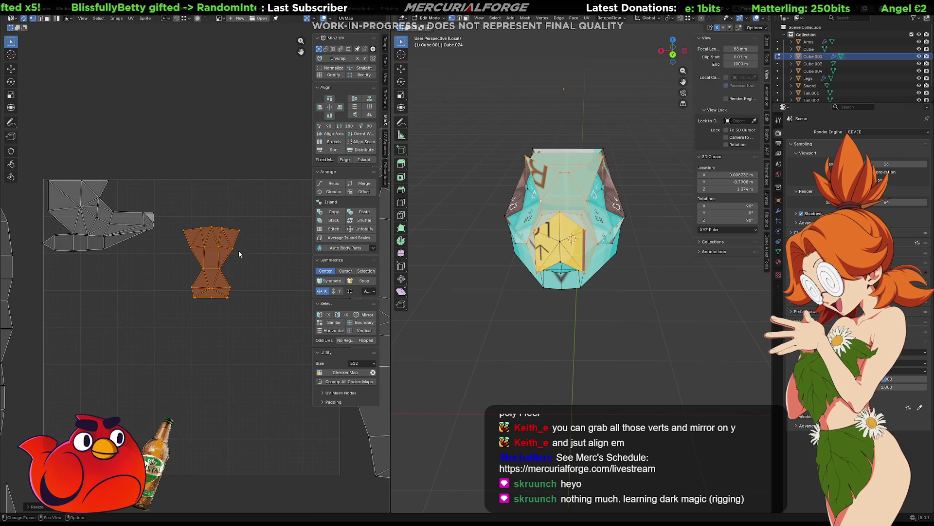
pyautogui.press('g')
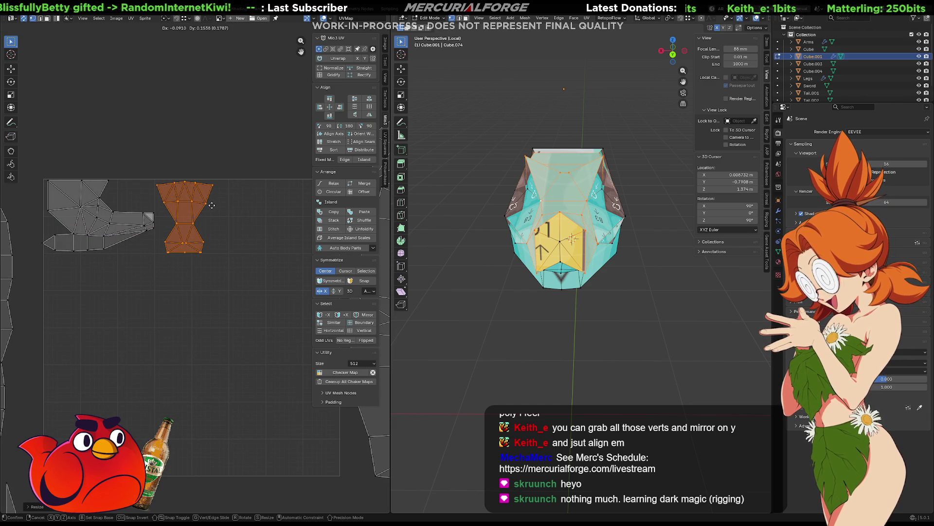
pyautogui.click(212, 205)
# - Box-select the hourglass island's top row of vertices and align them flat
pyautogui.scroll(3, 214, 209)
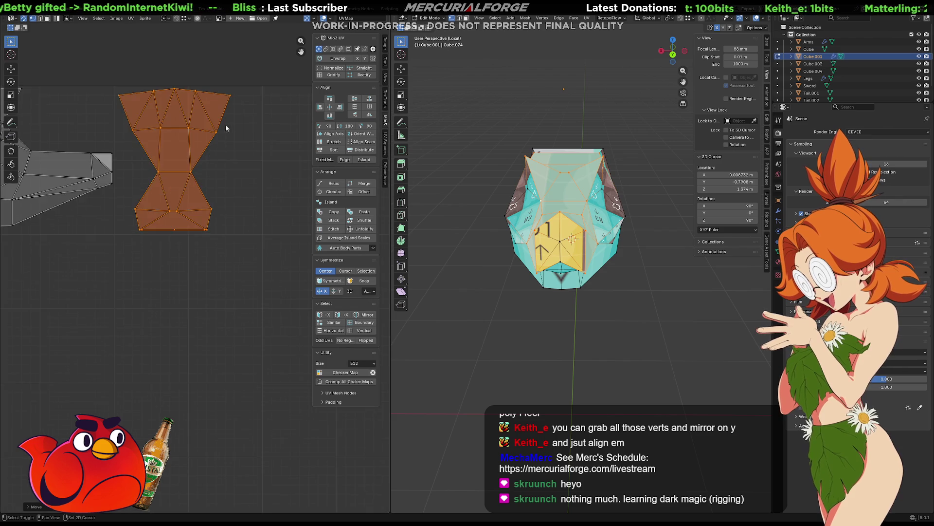
pyautogui.moveTo(282, 168); pyautogui.dragTo(105, 201)
pyautogui.click(329, 100)
# - Shift the island's bottom-right vertex left and drop the bottom middle vertex lower
pyautogui.moveTo(250, 328); pyautogui.dragTo(154, 346)
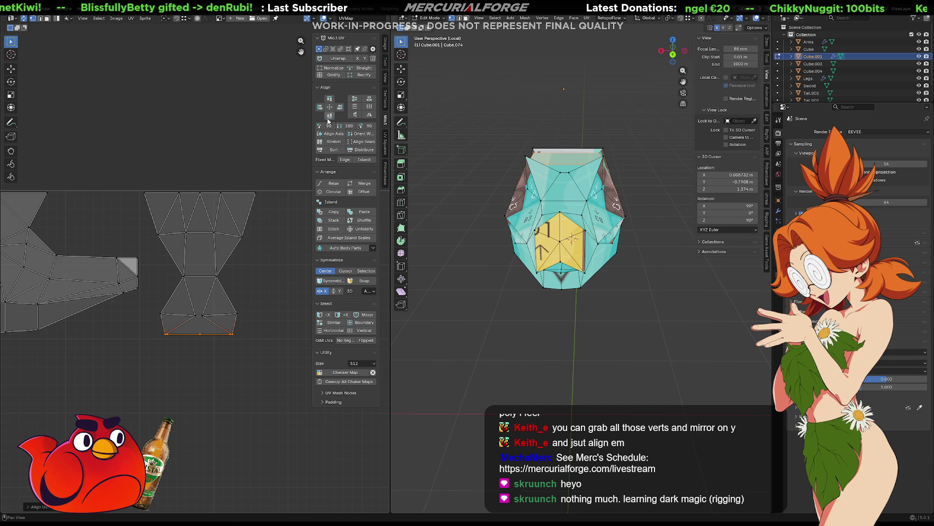
pyautogui.click(200, 334)
pyautogui.moveTo(559, 248)
pyautogui.mouseDown(button='middle')
pyautogui.moveTo(606, 224)
pyautogui.moveTo(511, 177)
pyautogui.mouseUp(button='middle')
pyautogui.press('g')
pyautogui.click(553, 231)
pyautogui.moveTo(552, 230); pyautogui.dragTo(670, 253, button='middle')
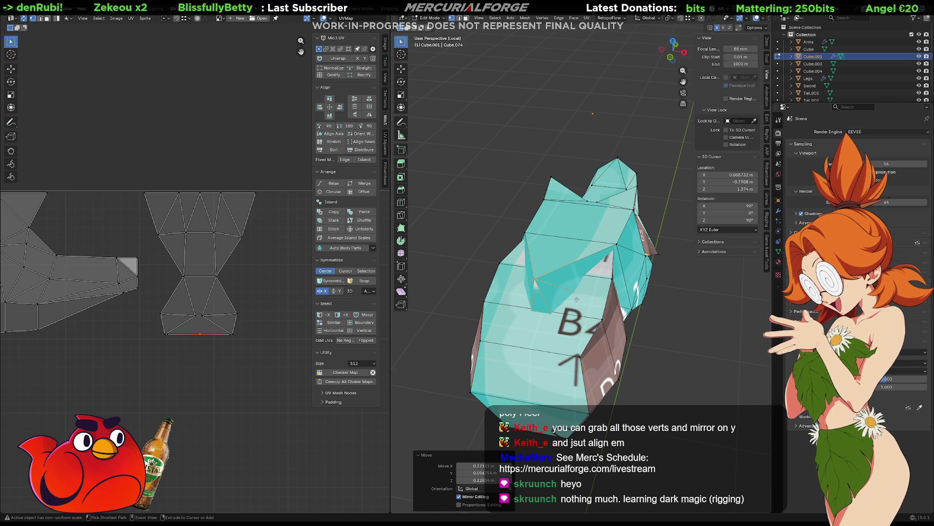
pyautogui.hotkey('ctrl', 'z')
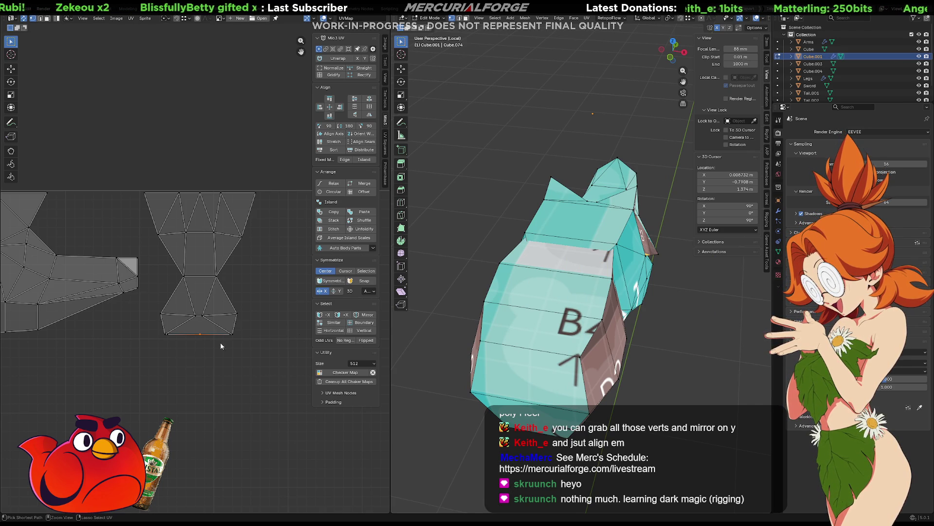
pyautogui.scroll(1, 204, 343)
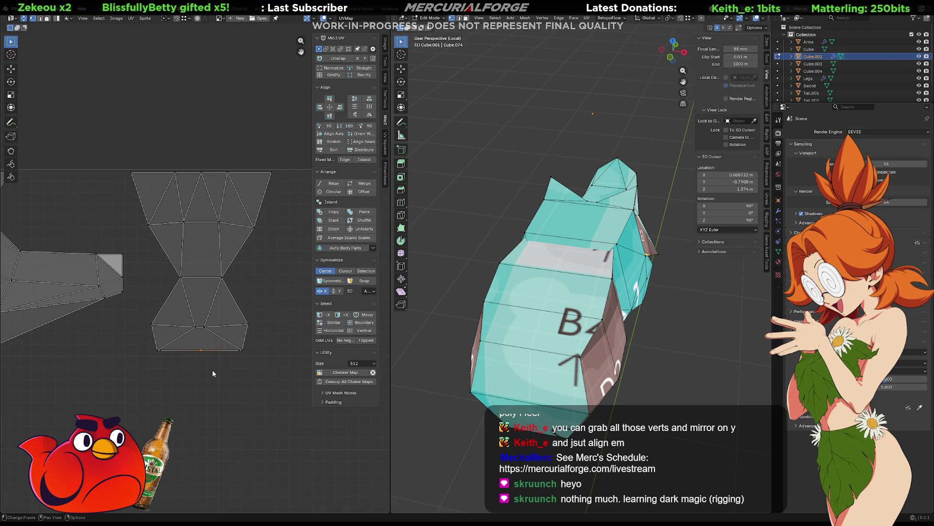
pyautogui.scroll(3, 213, 369)
pyautogui.click(272, 354)
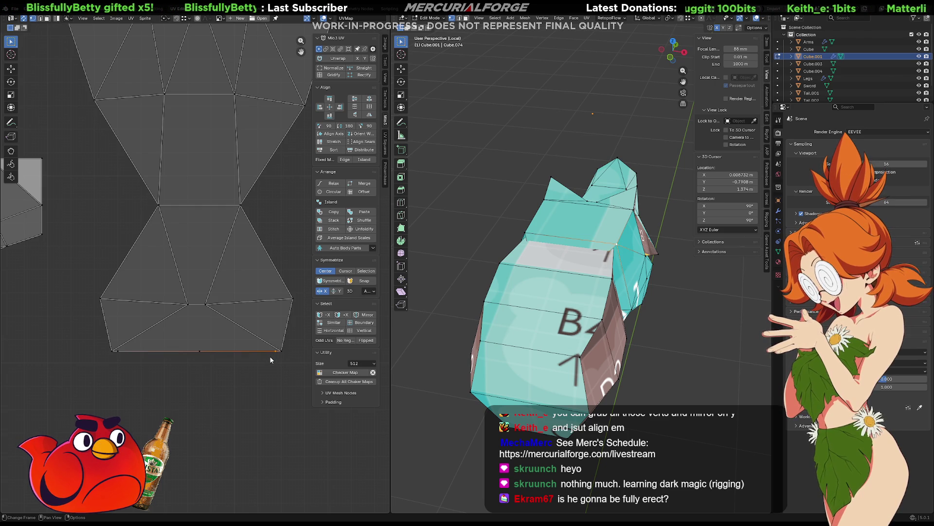
pyautogui.press('g')
pyautogui.click(263, 365)
pyautogui.click(199, 358)
pyautogui.press('g')
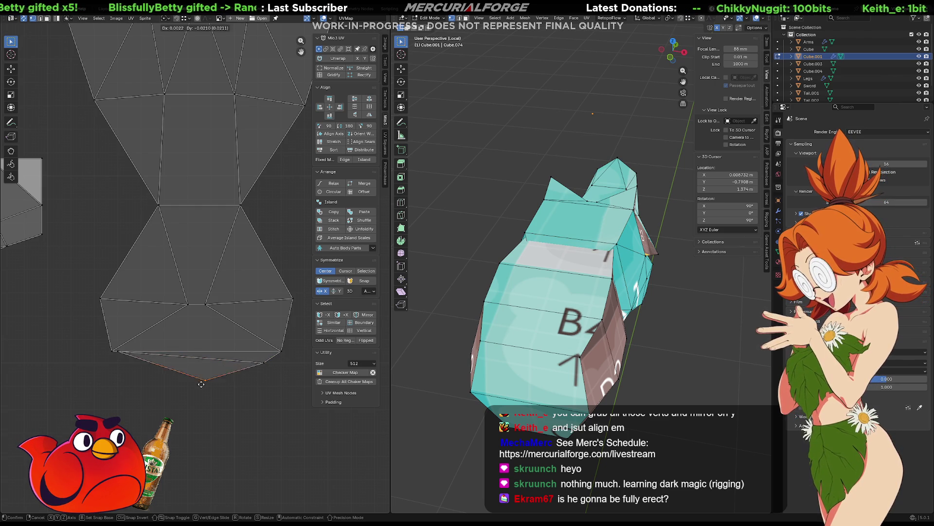
pyautogui.click(201, 394)
# - Lower the bottom-left vertex, nudge the lowest vertex, and raise the two middle vertices
pyautogui.click(111, 353)
pyautogui.click(125, 354)
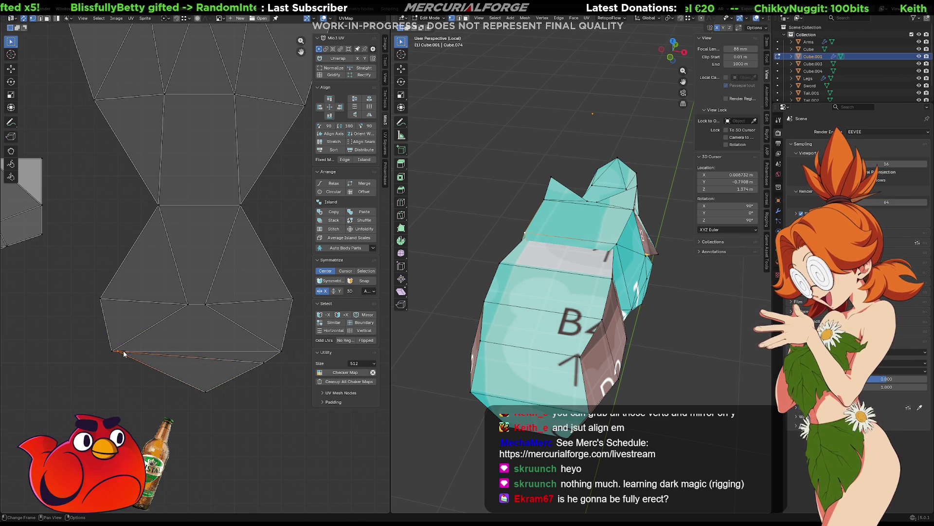
pyautogui.press('g')
pyautogui.click(125, 364)
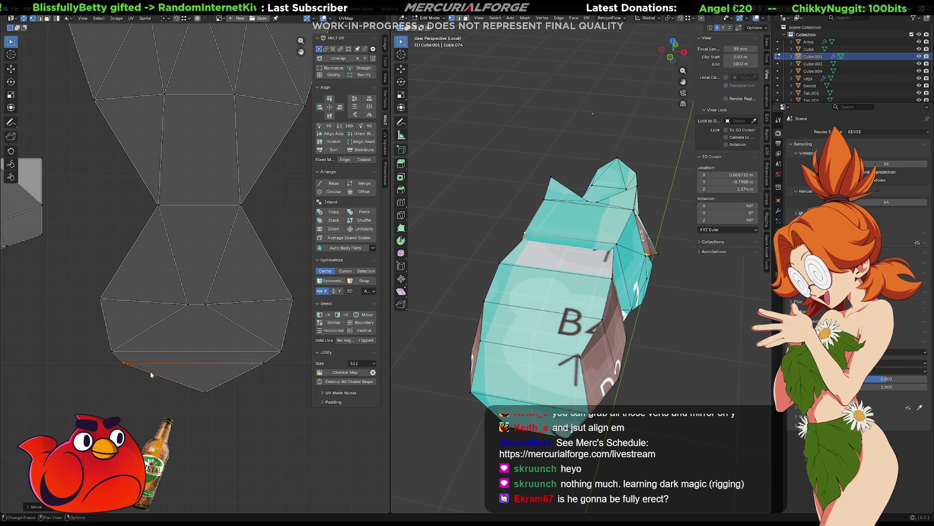
pyautogui.click(205, 391)
pyautogui.press('g')
pyautogui.click(163, 403)
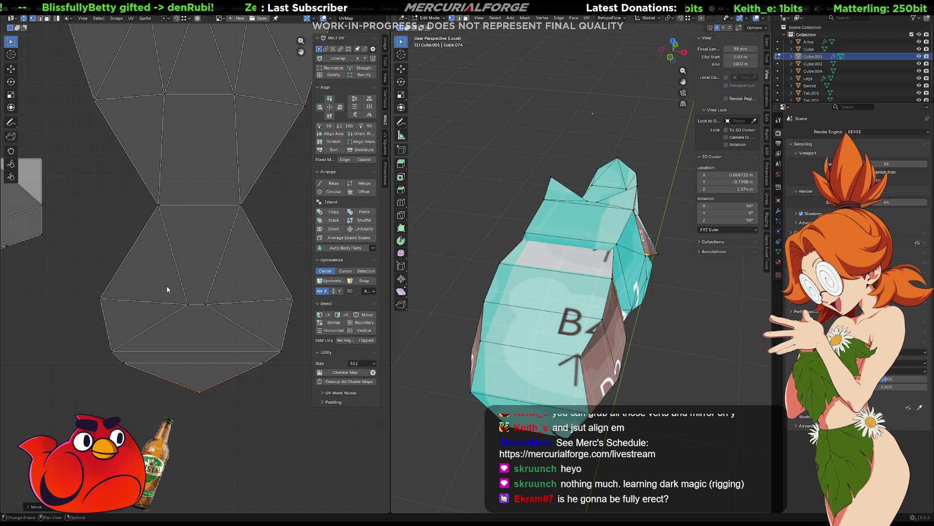
pyautogui.moveTo(227, 296); pyautogui.dragTo(173, 318)
pyautogui.press('g')
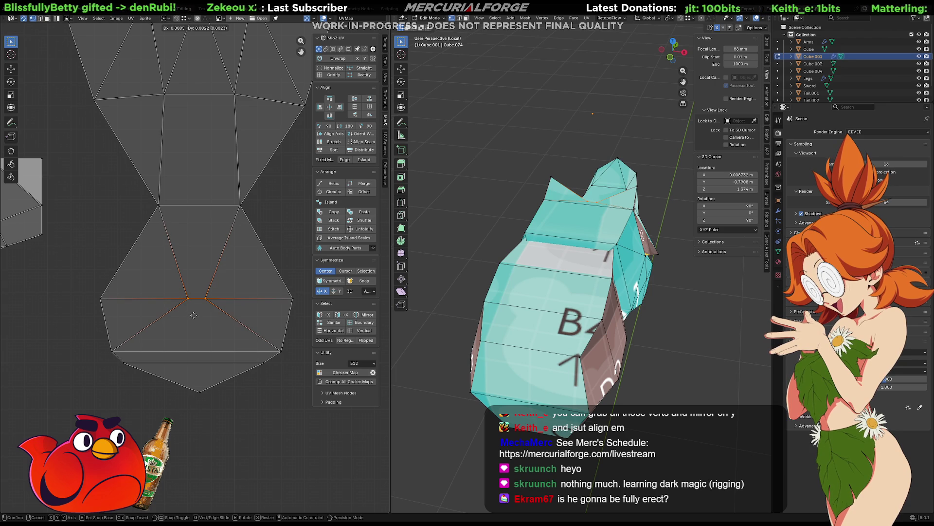
pyautogui.click(194, 315)
# - Select the faces at the top of the mesh and show it as wireframe
pyautogui.moveTo(491, 234)
pyautogui.mouseDown(button='middle')
pyautogui.moveTo(474, 215)
pyautogui.moveTo(491, 204)
pyautogui.moveTo(462, 227)
pyautogui.moveTo(589, 191)
pyautogui.moveTo(557, 195)
pyautogui.moveTo(550, 181)
pyautogui.mouseUp(button='middle')
pyautogui.moveTo(617, 126)
pyautogui.mouseDown()
pyautogui.moveTo(599, 155)
pyautogui.moveTo(523, 201)
pyautogui.mouseUp()
pyautogui.hotkey('shift', 'z')
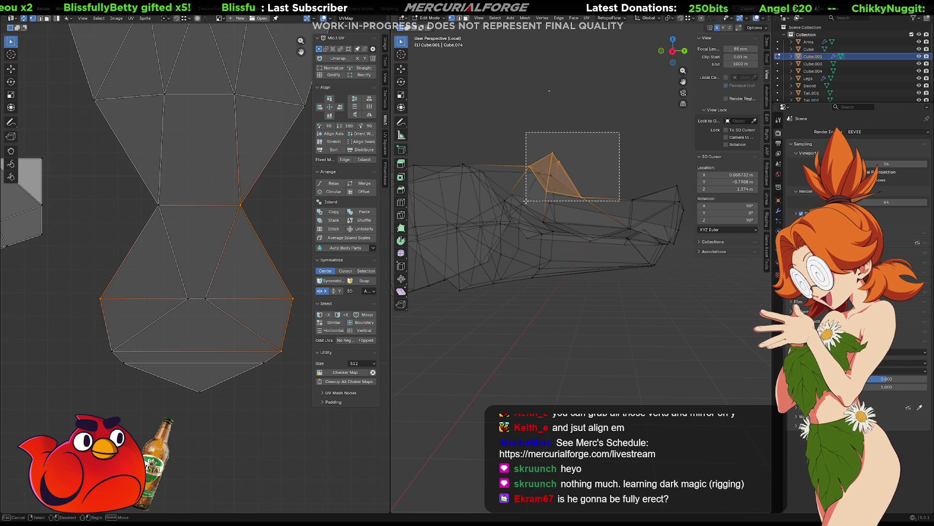
# - Raise the selected top faces along Z and switch the viewport to textured shading
pyautogui.press('g')
pyautogui.press('z')
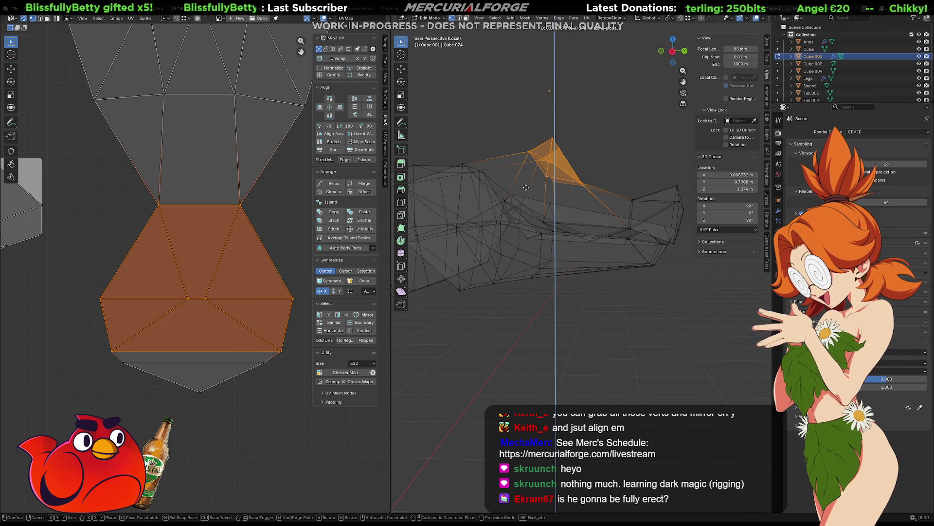
pyautogui.click(526, 188)
pyautogui.press('z')
pyautogui.click(526, 229)
# - Frame the whole mesh and set the viewport shading colour to plain white
pyautogui.moveTo(536, 192)
pyautogui.mouseDown(button='middle')
pyautogui.moveTo(512, 188)
pyautogui.moveTo(591, 167)
pyautogui.moveTo(588, 180)
pyautogui.mouseUp(button='middle')
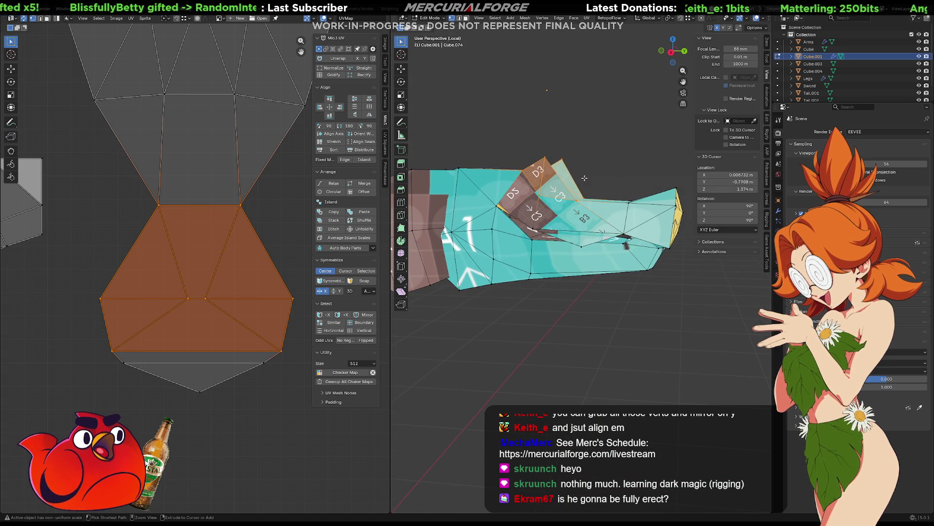
pyautogui.hotkey('shift', 'z')
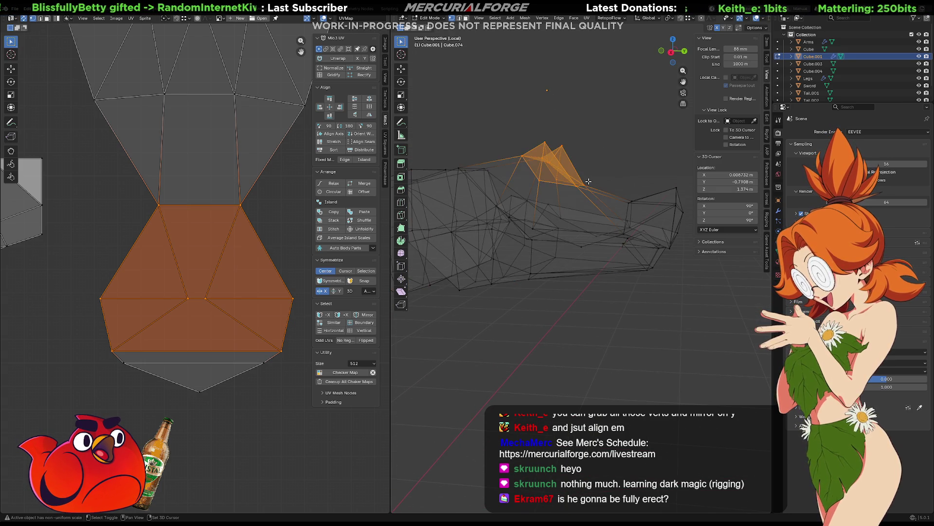
pyautogui.hotkey('shift', 'z')
pyautogui.rightClick(588, 181)
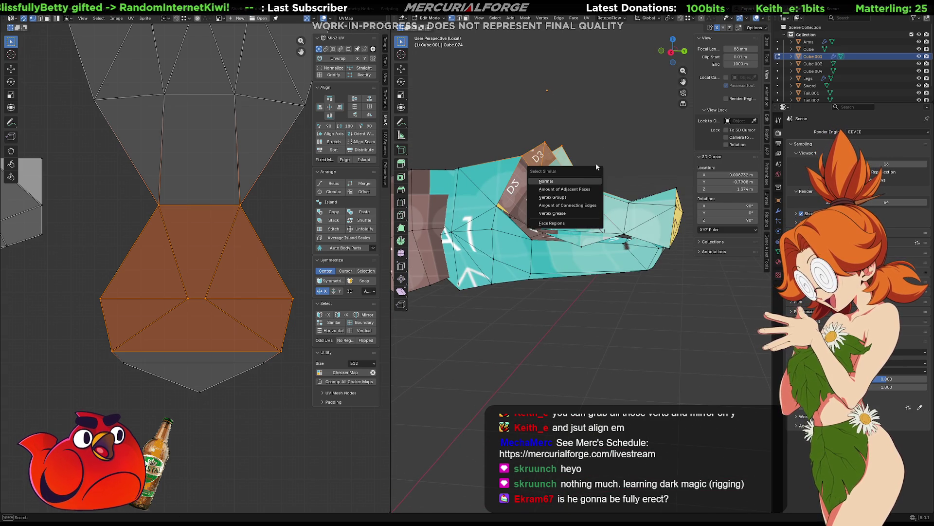
pyautogui.press('Escape')
pyautogui.keyDown('ctrl'); pyautogui.moveTo(604, 162); pyautogui.dragTo(604, 201, button='middle'); pyautogui.keyUp('ctrl')
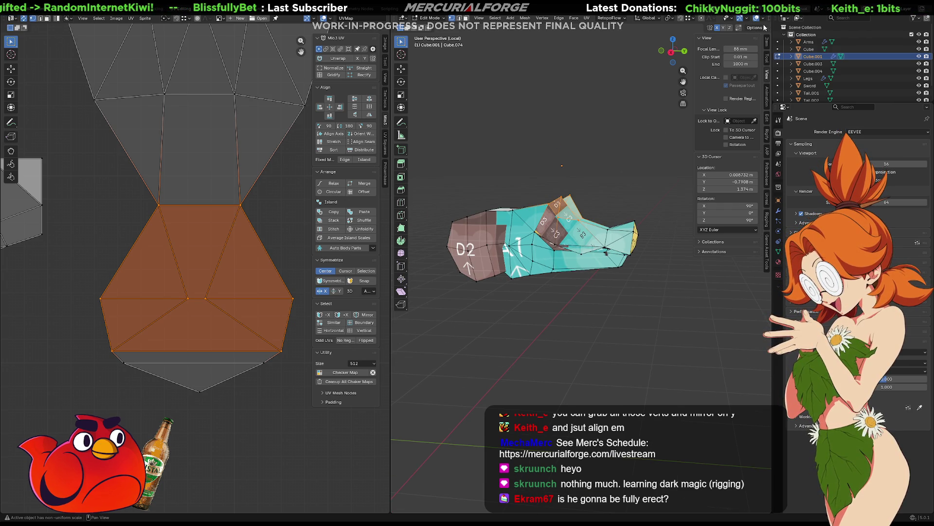
pyautogui.scroll(-3, 765, 19)
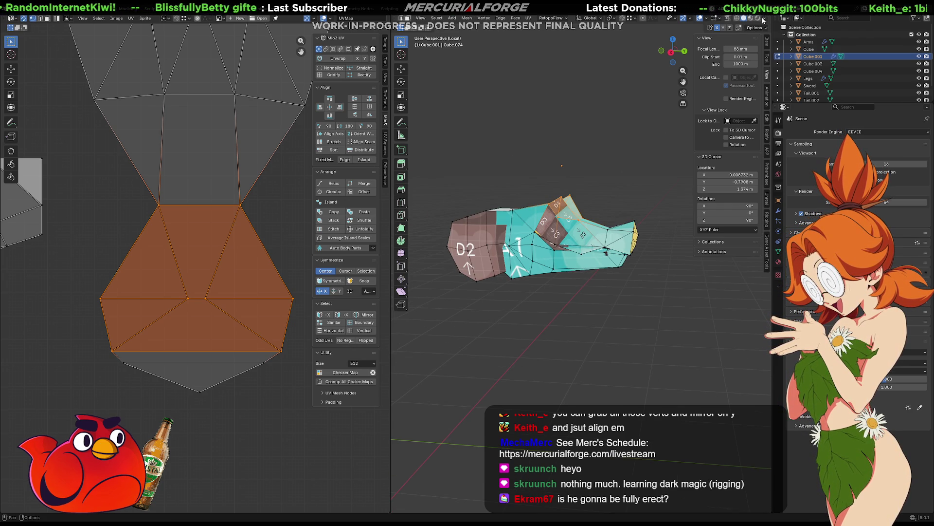
pyautogui.click(763, 20)
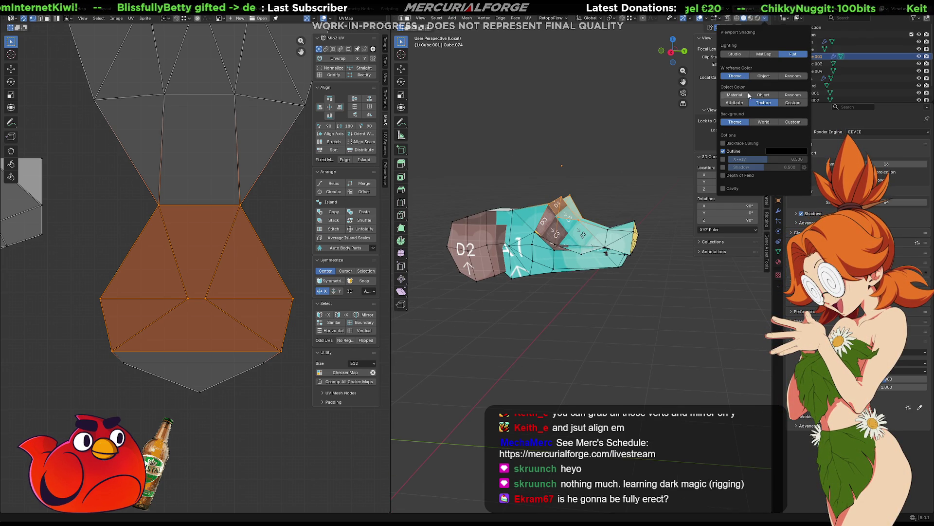
pyautogui.click(734, 102)
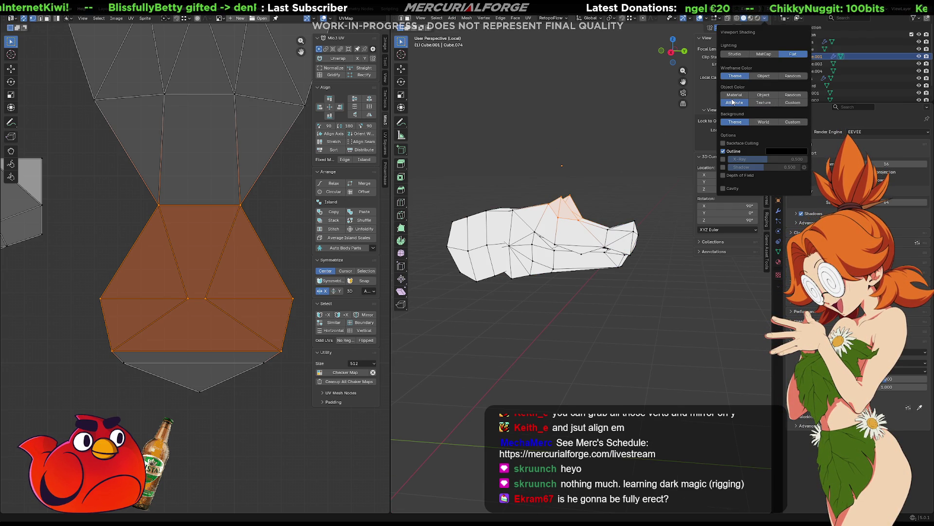
pyautogui.rightClick(637, 173)
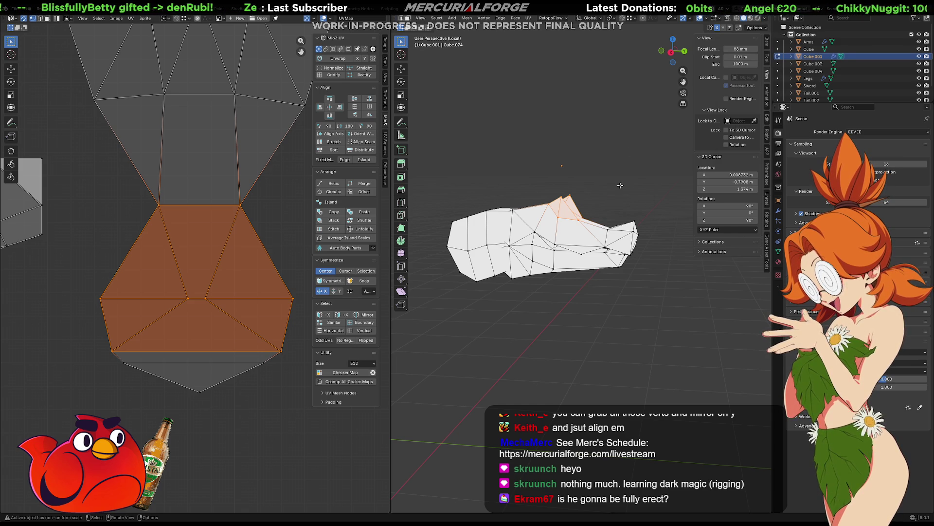
# - In wireframe, box-select the vertices along the mesh top and raise them about 0.15 m on Z
pyautogui.press('Tab')
pyautogui.moveTo(635, 199)
pyautogui.mouseDown(button='middle')
pyautogui.moveTo(580, 200)
pyautogui.moveTo(634, 189)
pyautogui.moveTo(651, 197)
pyautogui.moveTo(607, 204)
pyautogui.mouseUp(button='middle')
pyautogui.press('Tab')
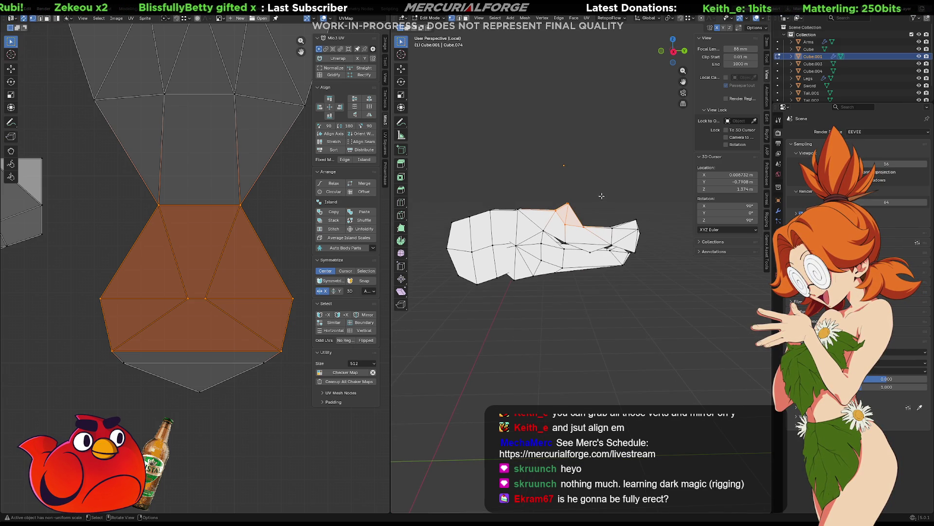
pyautogui.hotkey('shift', 'z')
pyautogui.moveTo(603, 182)
pyautogui.mouseDown()
pyautogui.moveTo(546, 223)
pyautogui.moveTo(510, 224)
pyautogui.mouseUp()
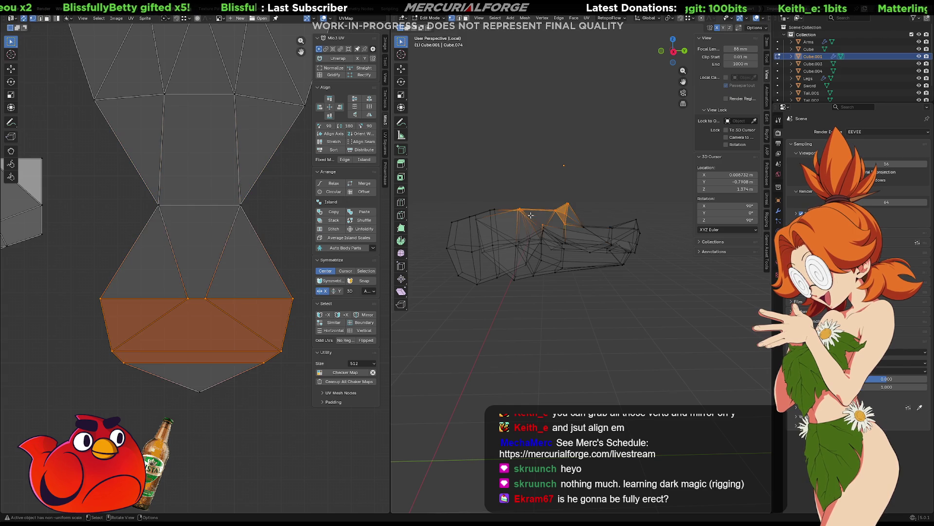
pyautogui.moveTo(615, 185); pyautogui.dragTo(556, 227)
pyautogui.moveTo(597, 190); pyautogui.dragTo(559, 232)
pyautogui.keyDown('shift'); pyautogui.click(528, 214); pyautogui.keyUp('shift')
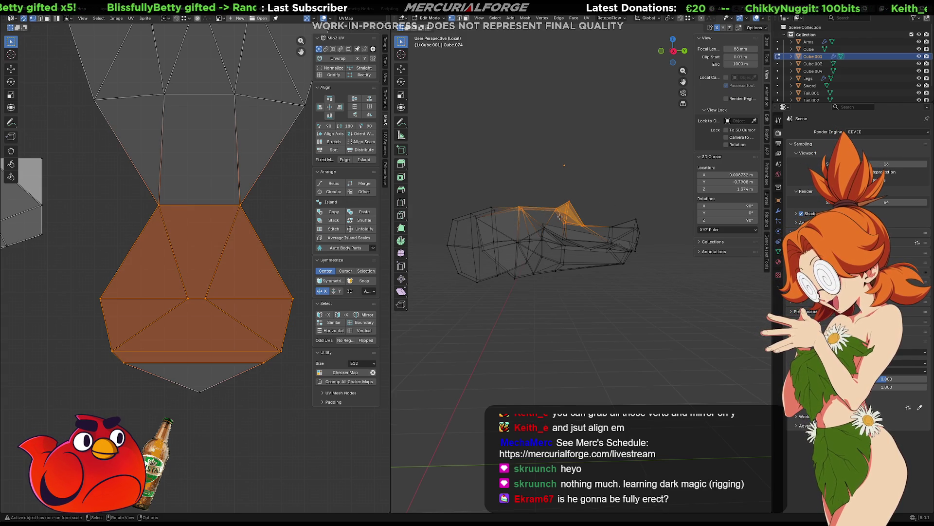
pyautogui.press('g')
pyautogui.press('z')
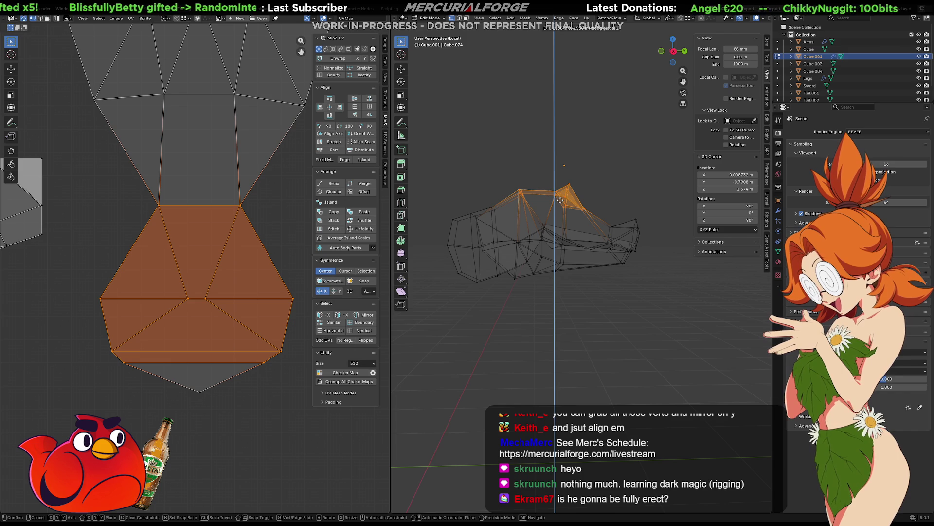
pyautogui.click(560, 200)
pyautogui.moveTo(560, 200)
pyautogui.mouseDown(button='middle')
pyautogui.moveTo(424, 202)
pyautogui.moveTo(585, 204)
pyautogui.mouseUp(button='middle')
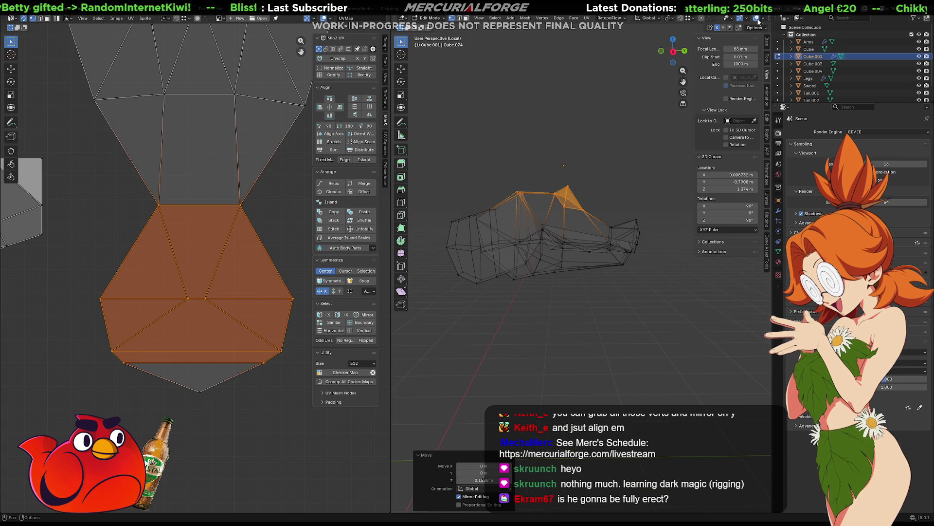
# - Return Cube.001 to Object Mode with solid shading and inspect the raised shape
pyautogui.press('Tab')
pyautogui.hotkey('shift', 'z')
pyautogui.moveTo(570, 198)
pyautogui.mouseDown(button='middle')
pyautogui.moveTo(591, 197)
pyautogui.moveTo(411, 194)
pyautogui.mouseUp(button='middle')
pyautogui.press('Tab')
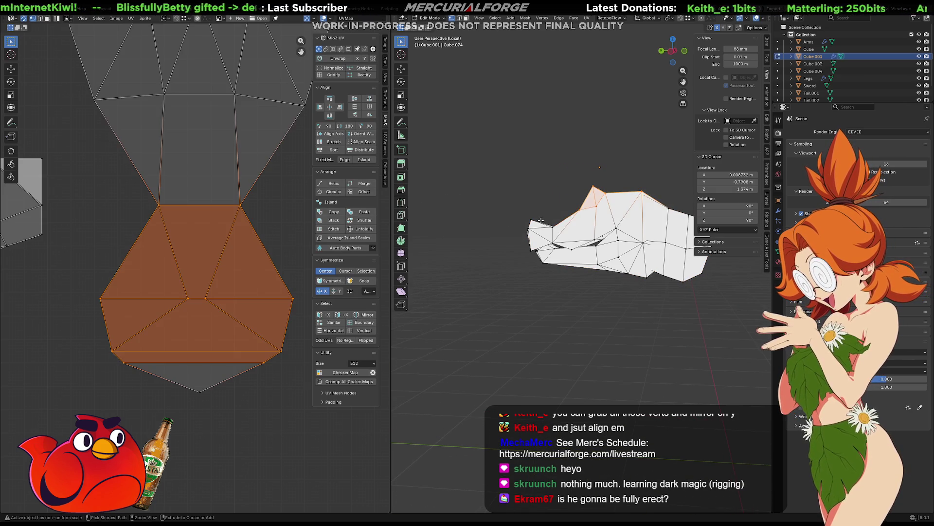
pyautogui.moveTo(545, 222)
pyautogui.mouseDown(button='middle')
pyautogui.moveTo(677, 224)
pyautogui.moveTo(646, 260)
pyautogui.mouseUp(button='middle')
pyautogui.press('Tab')
pyautogui.press('Tab')
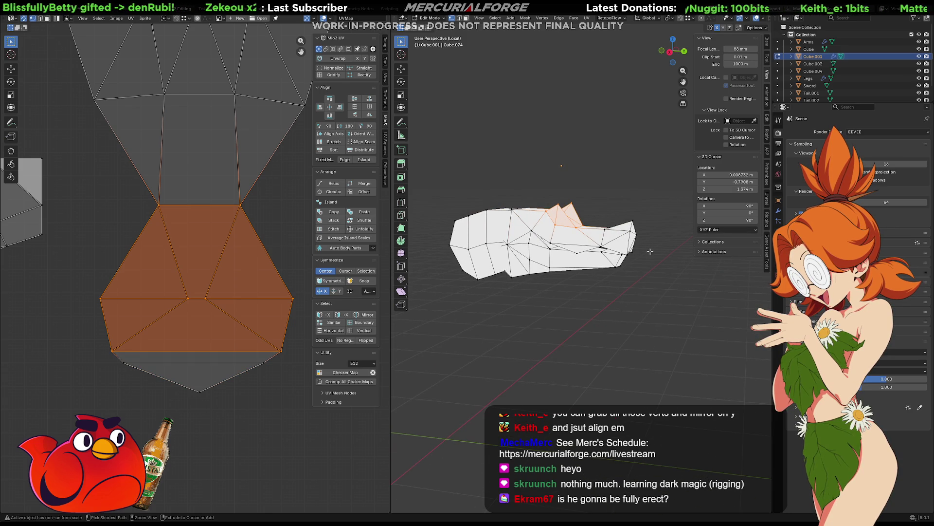
pyautogui.click(646, 260)
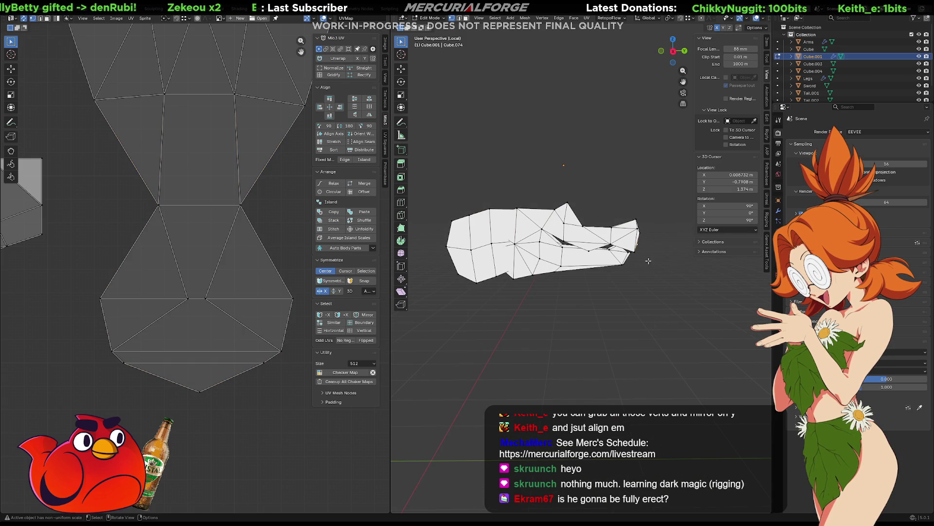
pyautogui.press('Tab')
pyautogui.press('Tab')
pyautogui.moveTo(569, 245); pyautogui.dragTo(545, 242, button='middle')
pyautogui.press('Tab')
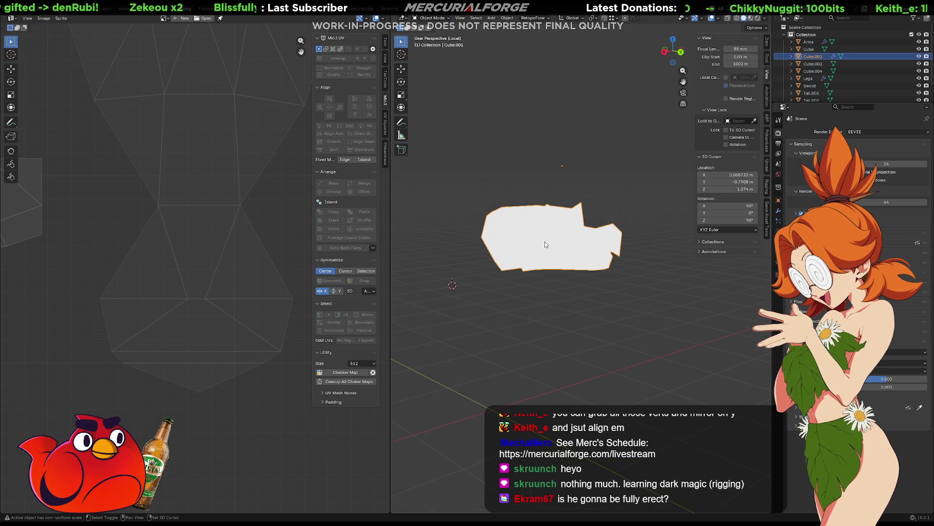
# - Set the viewport shading Object Color to Texture so the chocomint texture appears
pyautogui.click(766, 18)
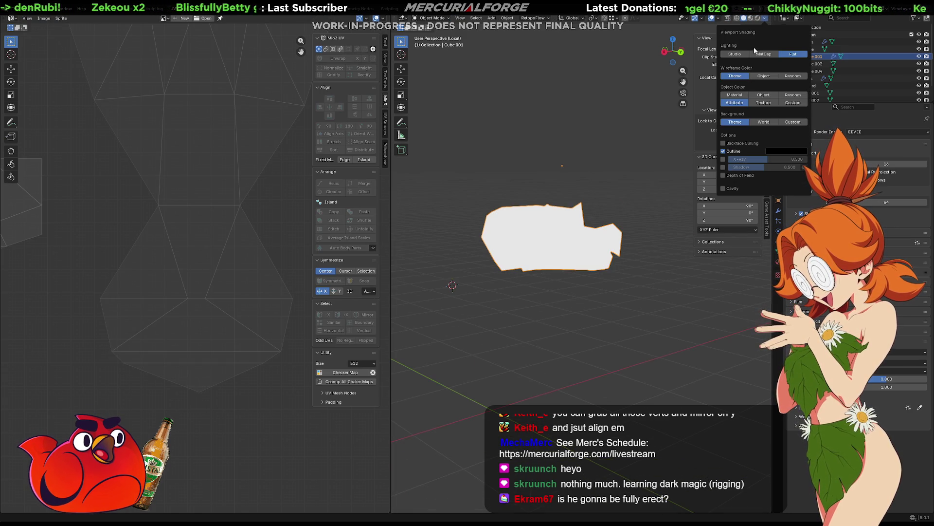
pyautogui.click(764, 103)
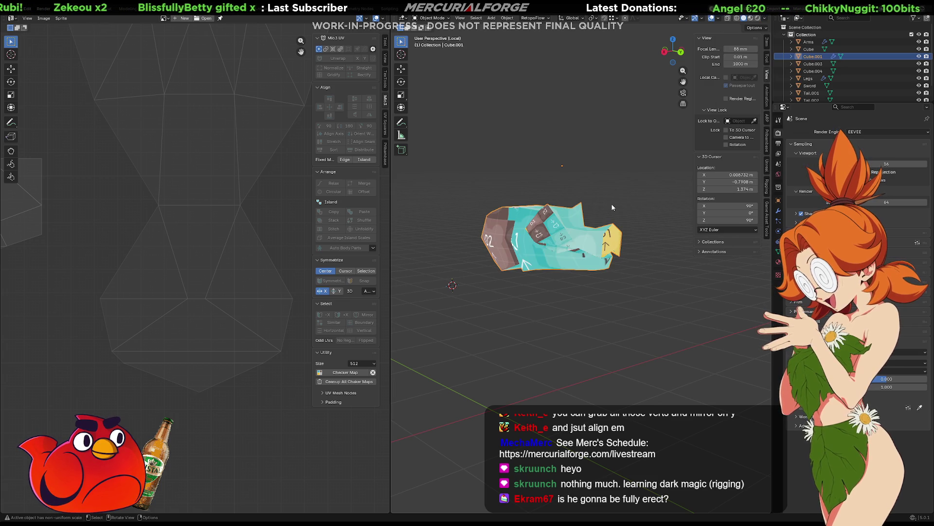
pyautogui.scroll(5, 600, 211)
pyautogui.scroll(-3, 600, 211)
pyautogui.scroll(-3, 176, 227)
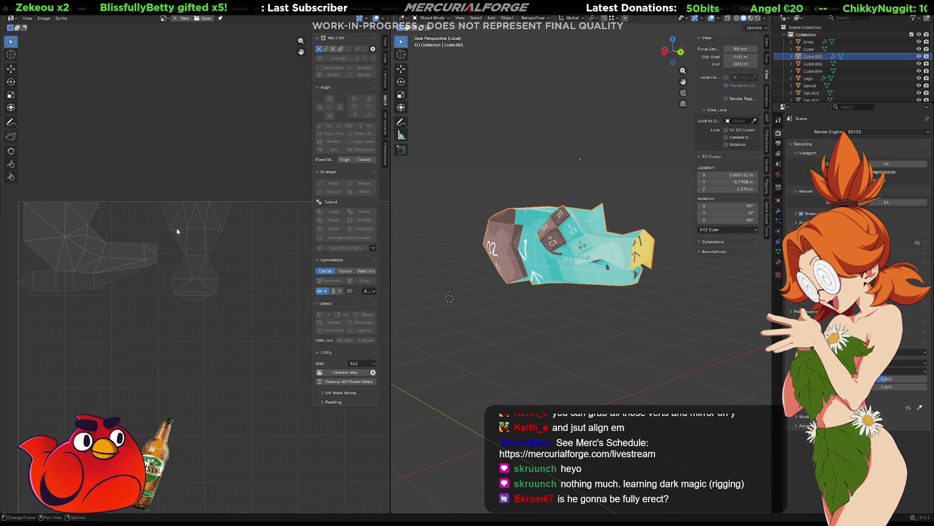
pyautogui.scroll(-4, 188, 259)
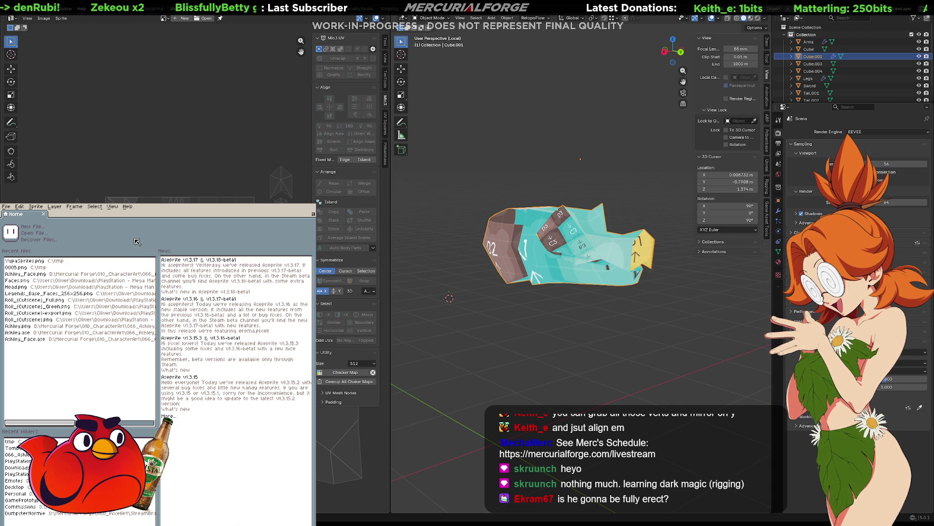
# - Create a new blank sprite in Aseprite with its height set to 256
pyautogui.click(37, 228)
pyautogui.write('256')
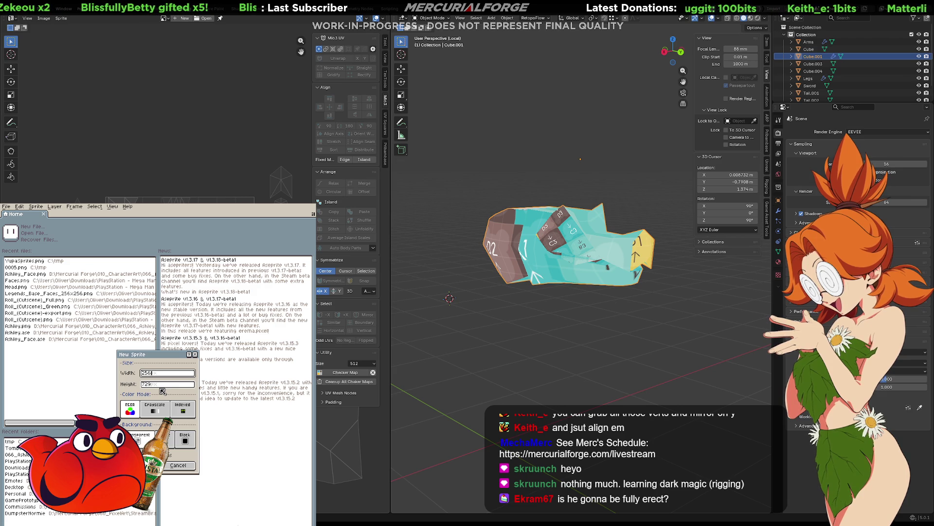
pyautogui.click(163, 385)
pyautogui.write('26')
pyautogui.write('56')
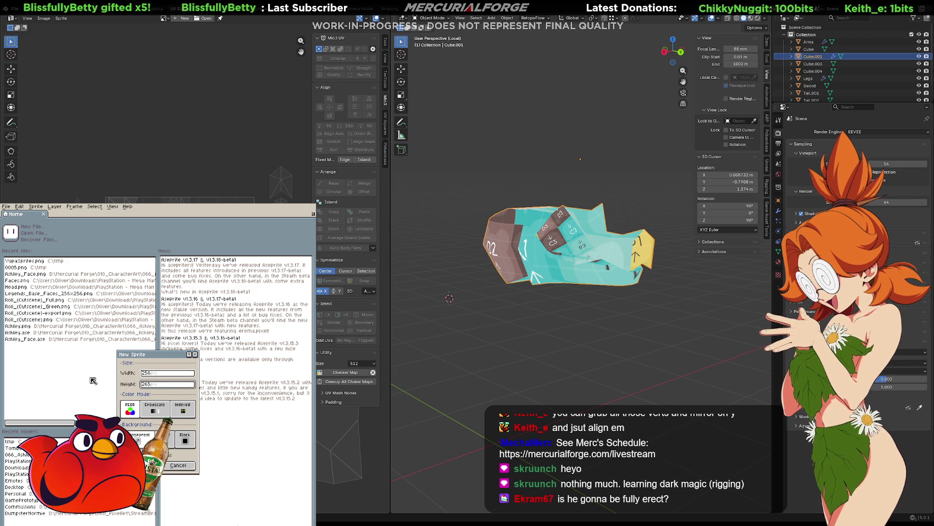
pyautogui.press('Return')
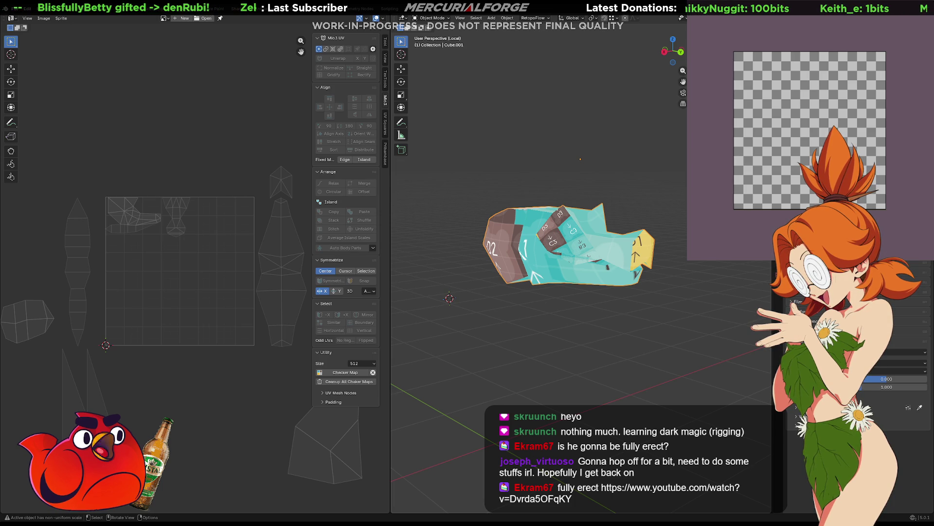
# - Deselect Cube.001 and orbit around the textured model
pyautogui.click(613, 175)
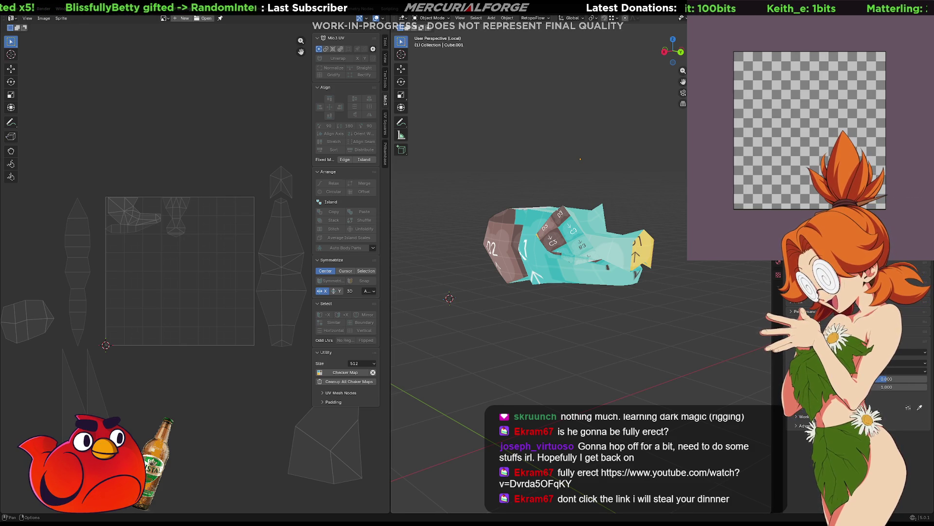
pyautogui.scroll(1, 520, 321)
pyautogui.moveTo(501, 323)
pyautogui.mouseDown(button='middle')
pyautogui.moveTo(503, 359)
pyautogui.moveTo(541, 363)
pyautogui.moveTo(533, 345)
pyautogui.mouseUp(button='middle')
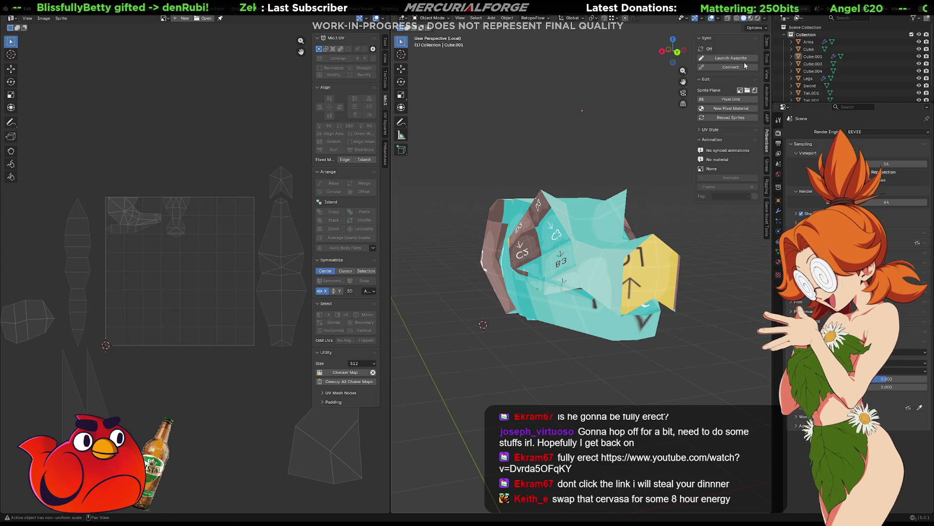
# - Launch Aseprite from Blender, create a 256×256 sprite, and enter the texture name 'T_Reptile_Runt'
pyautogui.click(744, 60)
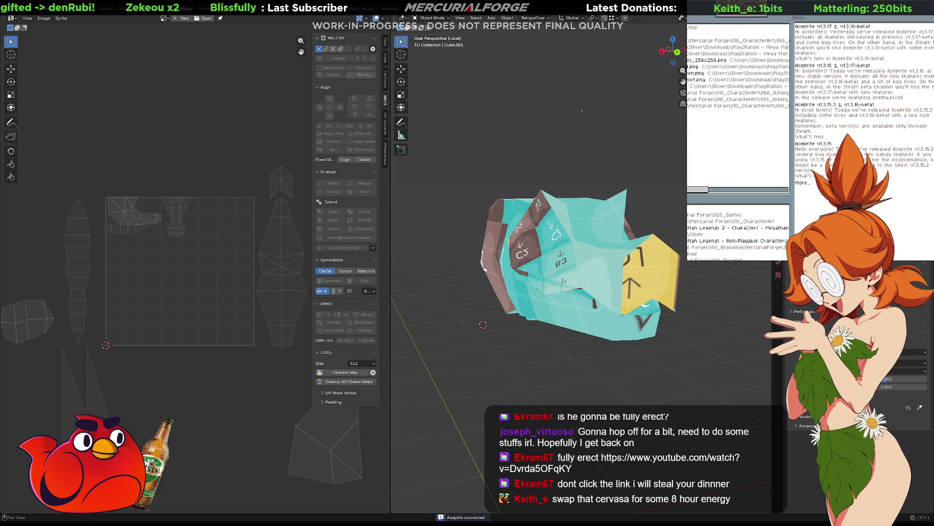
pyautogui.hotkey('ctrl', 'n')
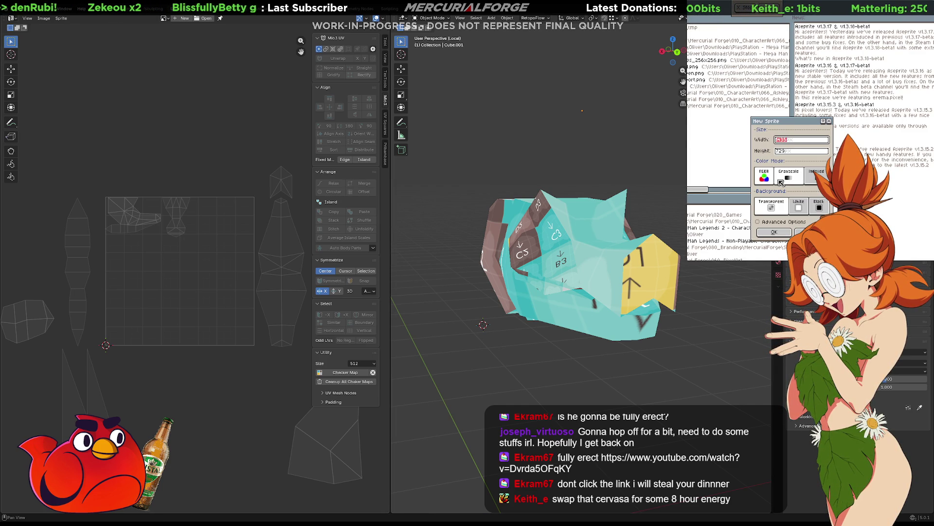
pyautogui.write('256')
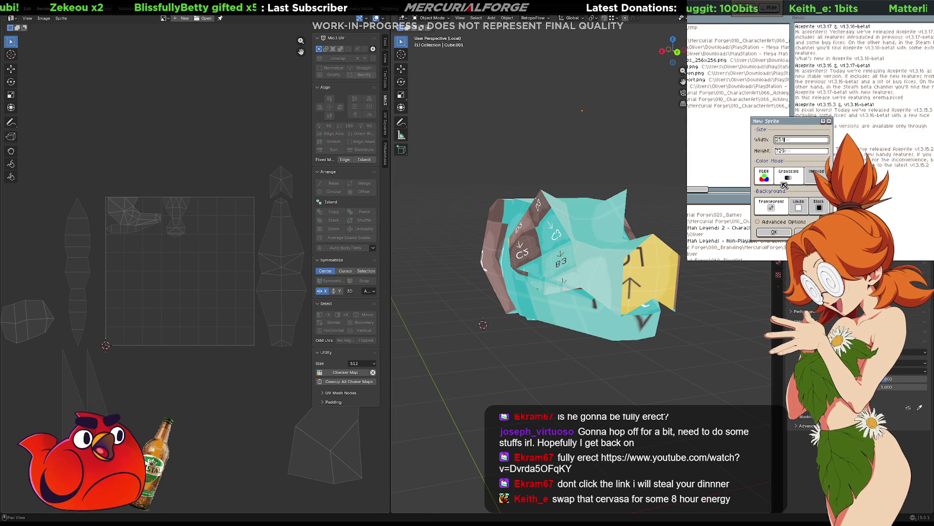
pyautogui.press('Tab')
pyautogui.write('256')
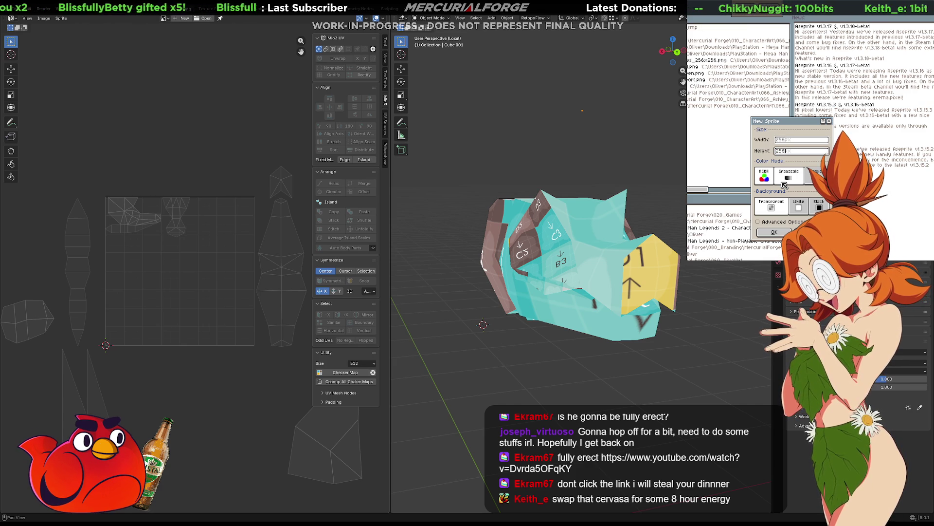
pyautogui.click(782, 228)
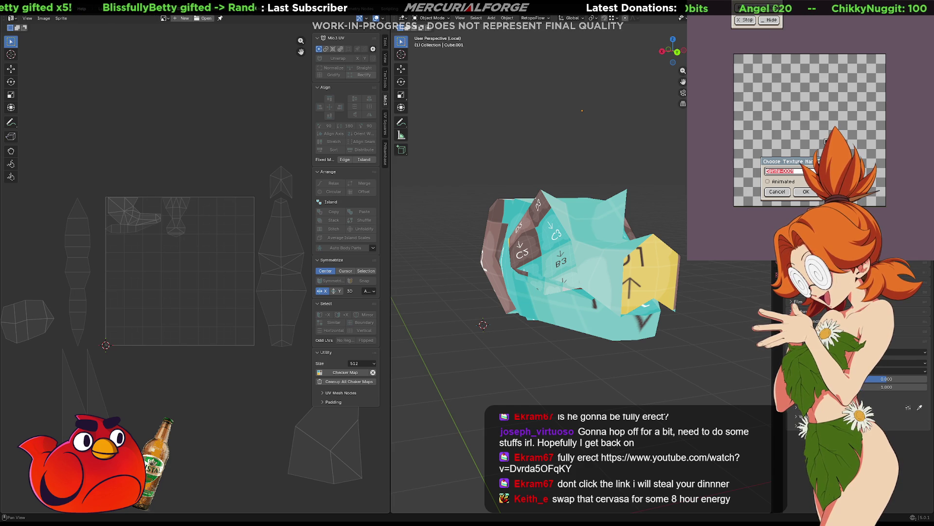
pyautogui.write('T_Reptile_Ru')
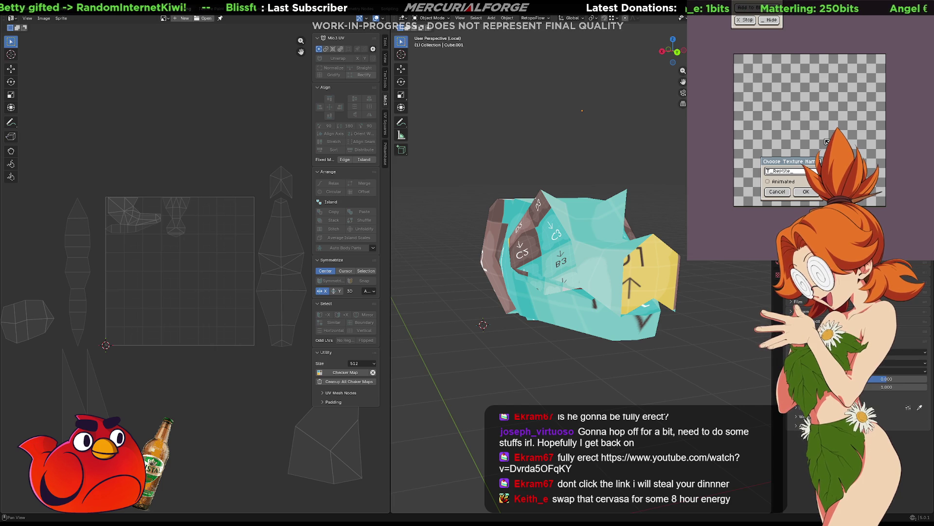
pyautogui.write('nt')
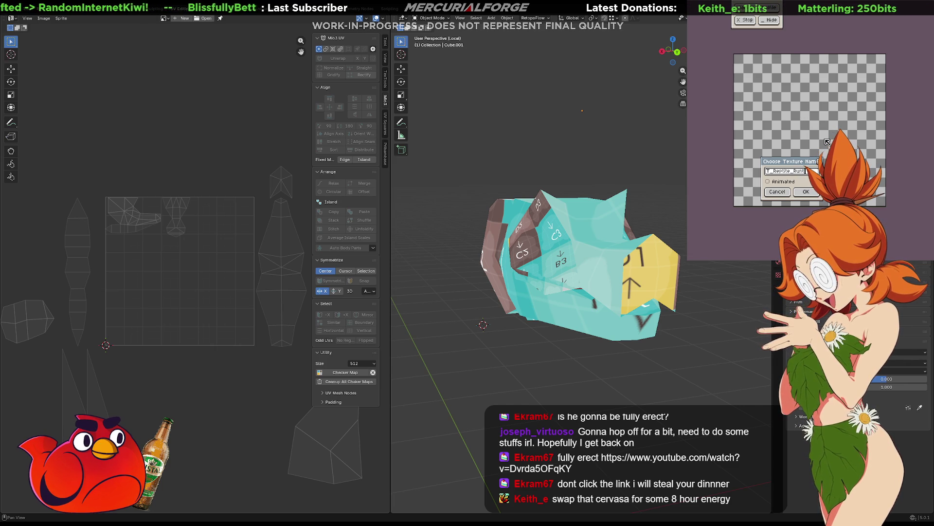